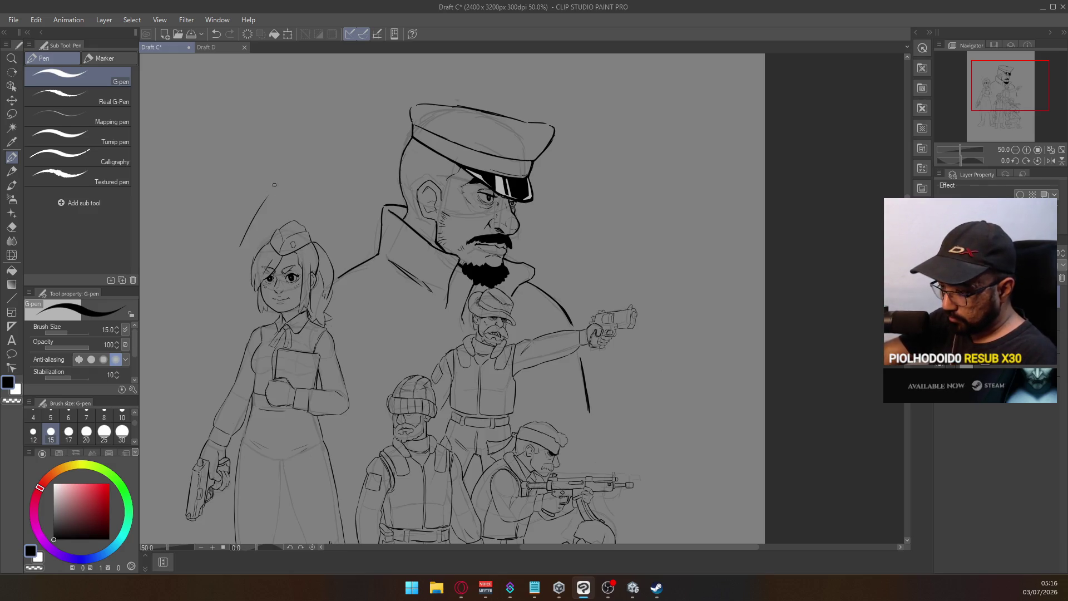
Step: Zoom in on the Draft C poster to continue inking the figures
{"action": "scroll", "coordinate": [255, 244], "scroll_direction": "up", "scroll_amount": 5}
Step: Undo the last hair stroke and redraw the girl's left hair outline with one G-pen stroke
{"action": "key", "text": "e"}
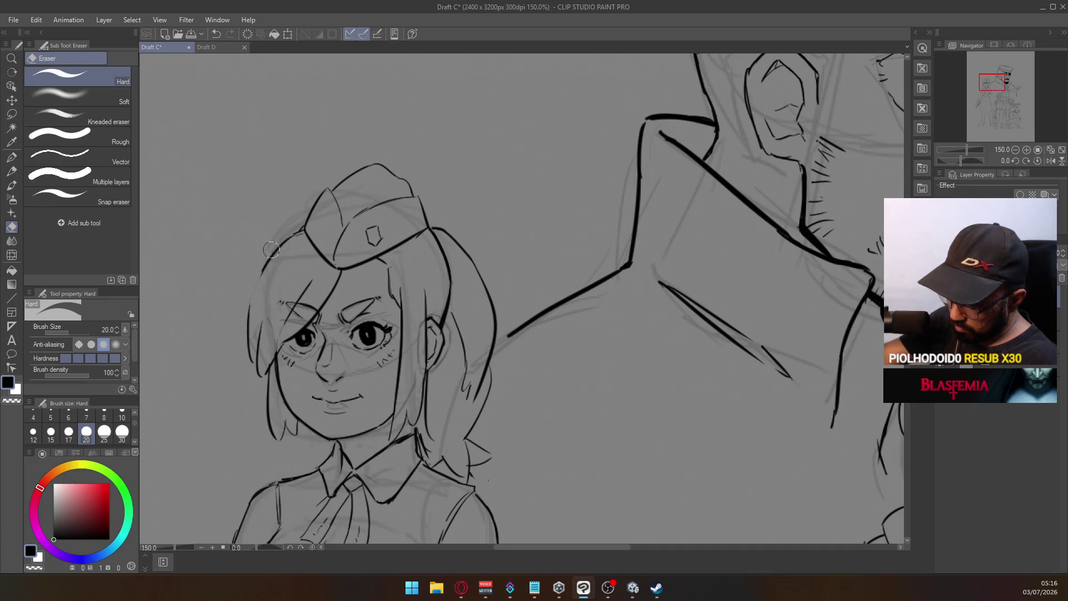
{"action": "key", "text": "p"}
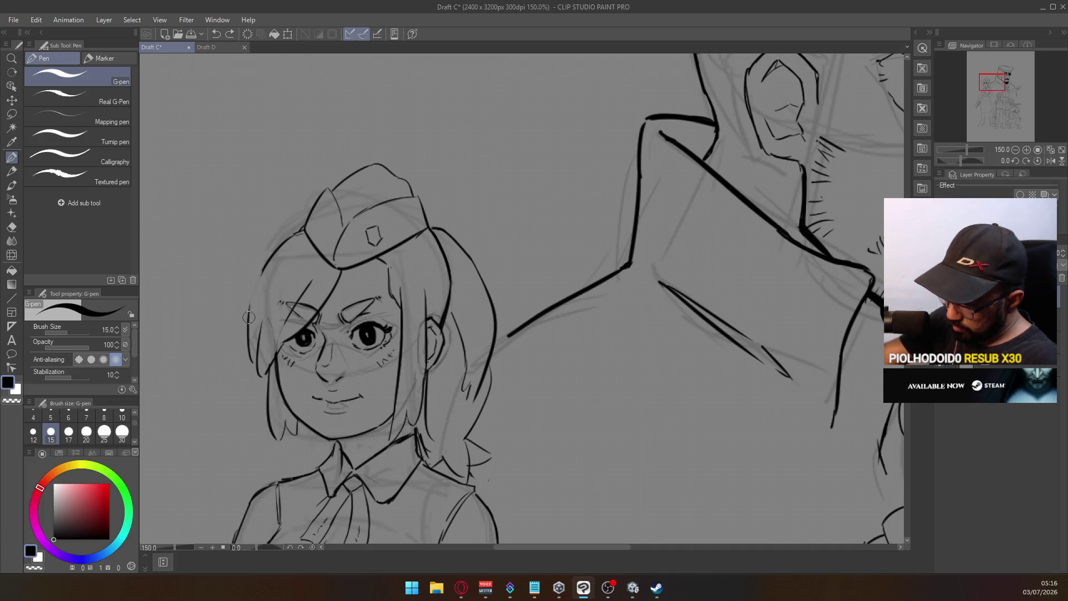
{"action": "key", "text": "ctrl+z"}
{"action": "left_click_drag", "start_coordinate": [295, 242], "coordinate": [246, 321]}
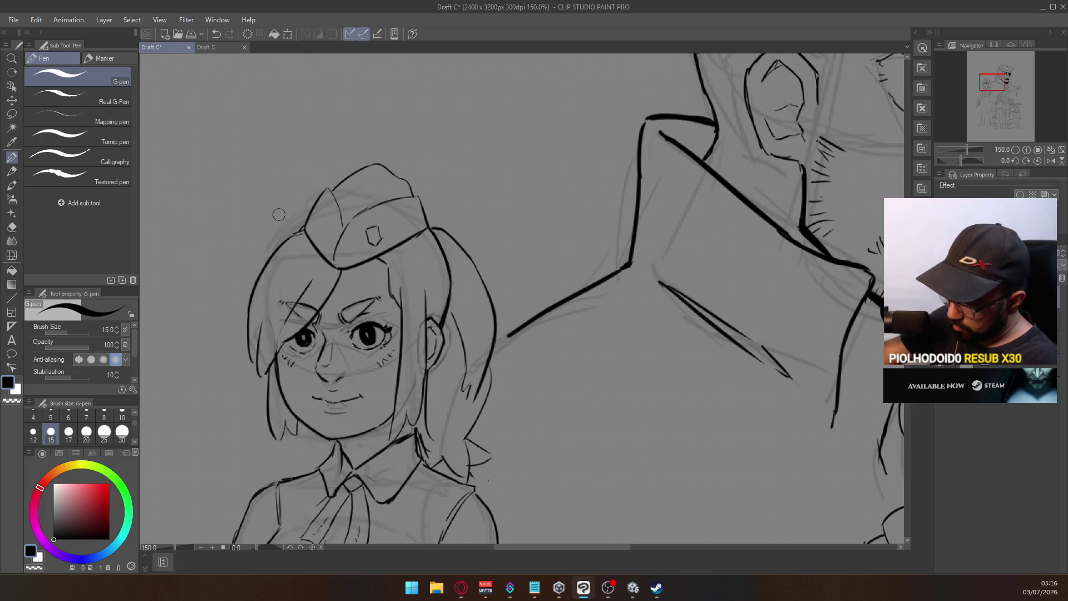
{"action": "scroll", "coordinate": [468, 320], "scroll_direction": "down", "scroll_amount": 3}
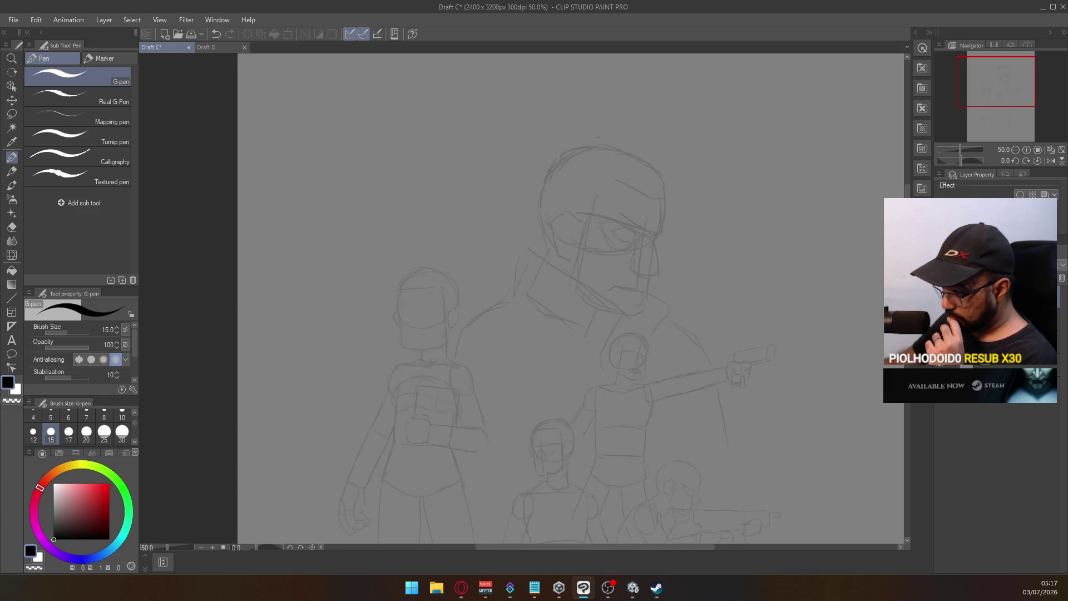
{"action": "scroll", "coordinate": [716, 312], "scroll_direction": "down", "scroll_amount": 1}
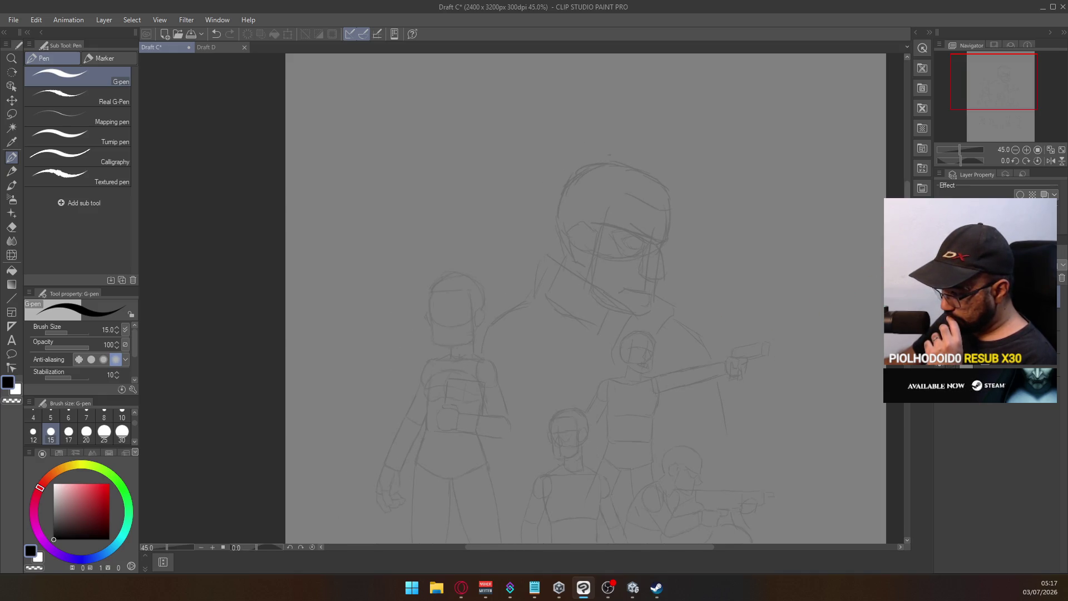
{"action": "scroll", "coordinate": [585, 298], "scroll_direction": "down", "scroll_amount": 2}
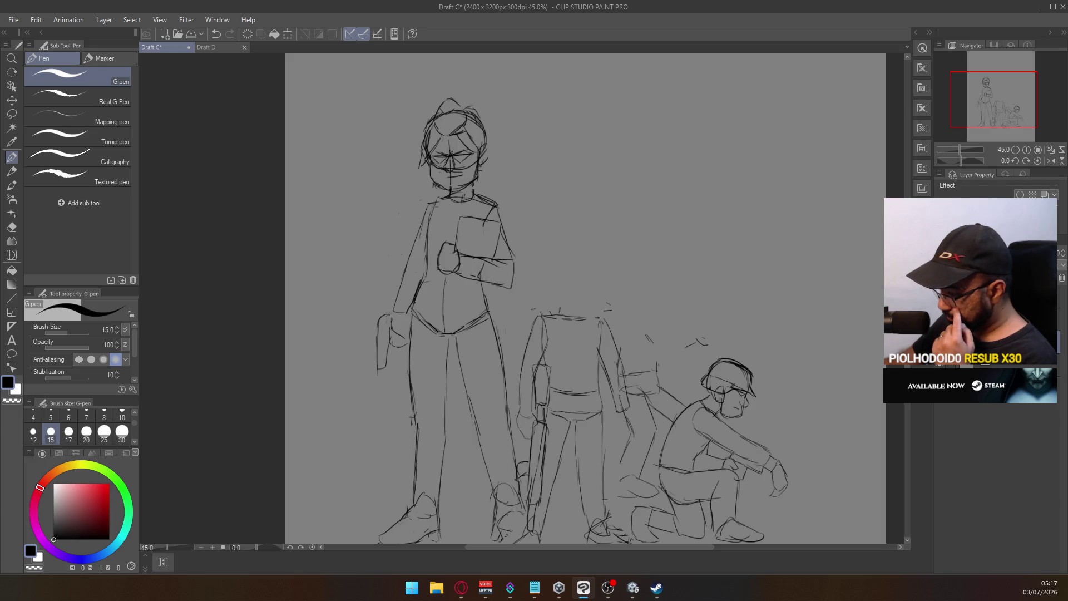
{"action": "scroll", "coordinate": [586, 299], "scroll_direction": "down", "scroll_amount": 2}
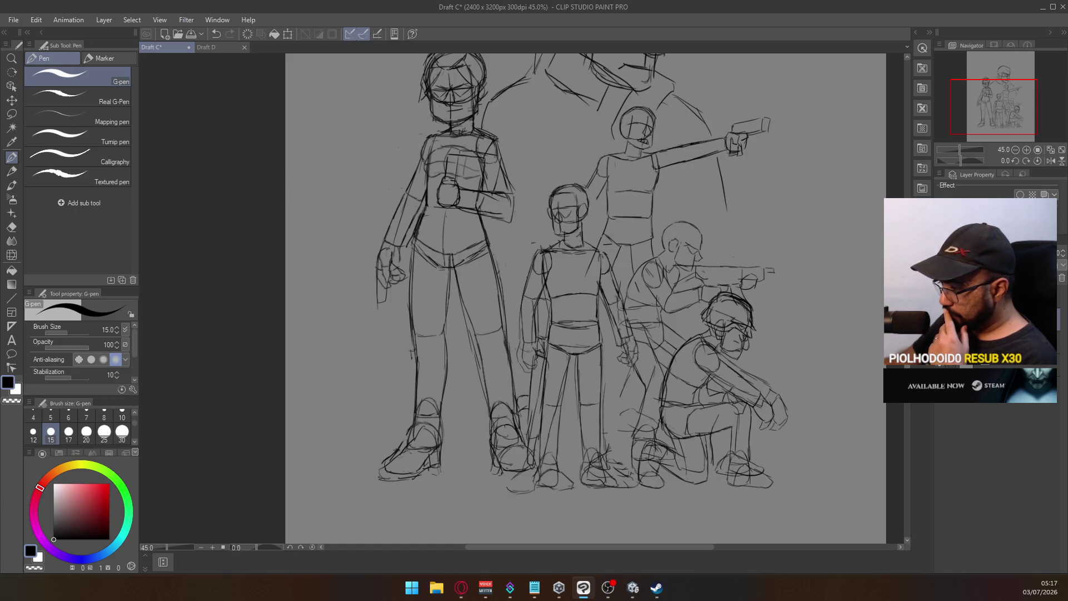
{"action": "scroll", "coordinate": [582, 299], "scroll_direction": "up", "scroll_amount": 4}
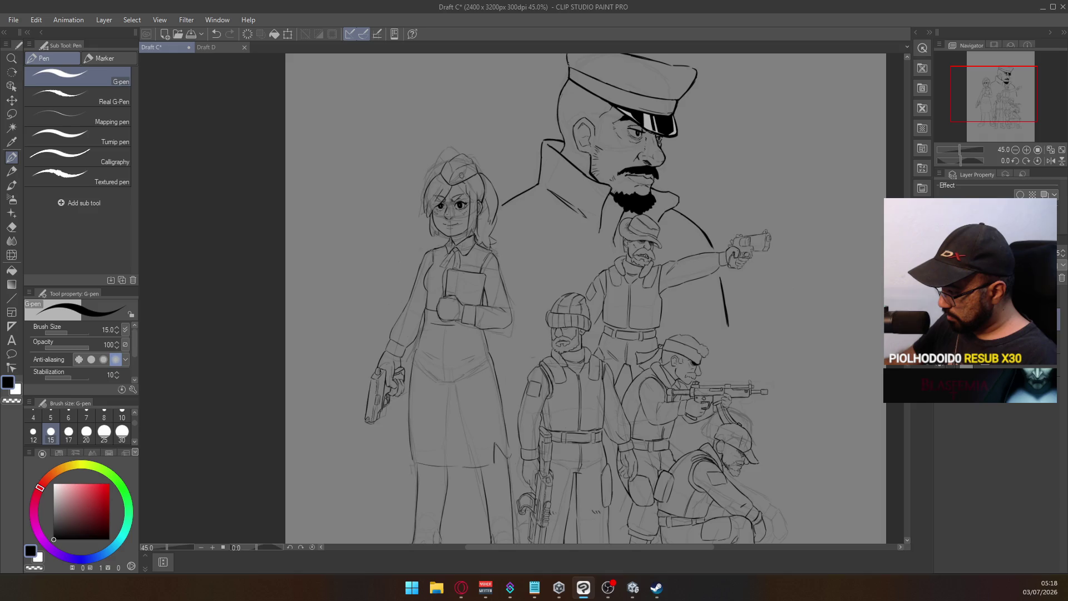
{"action": "left_click", "coordinate": [1046, 340]}
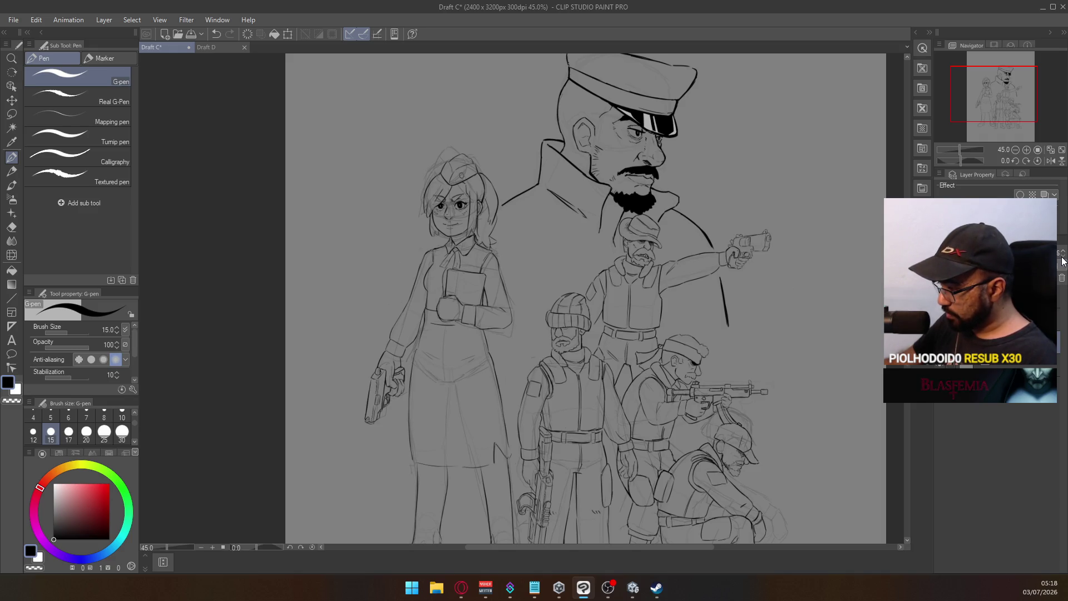
{"action": "left_click", "coordinate": [1062, 258]}
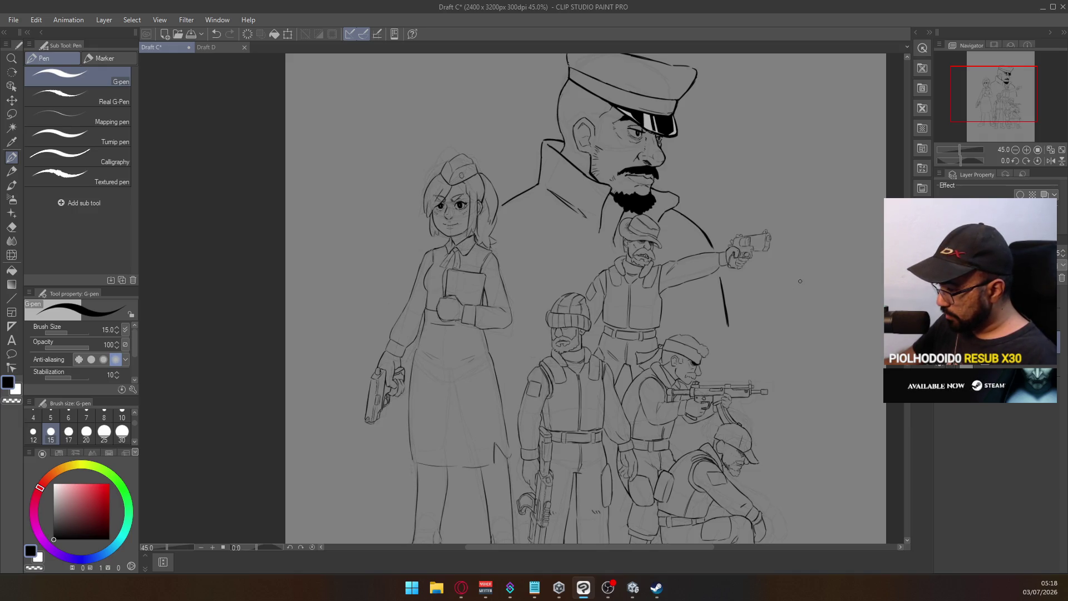
{"action": "left_click", "coordinate": [1064, 254]}
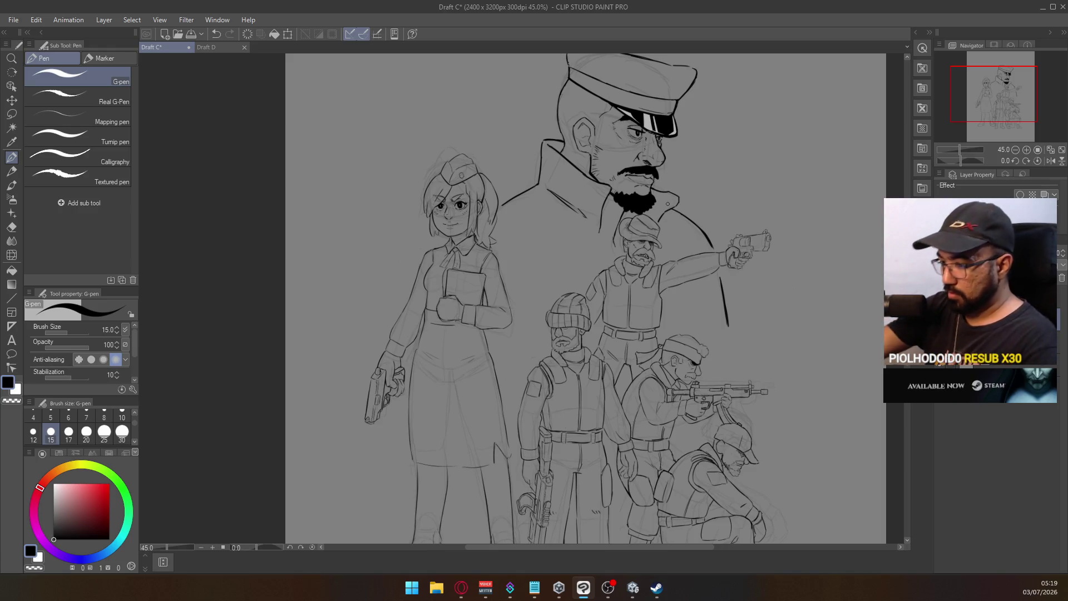
{"action": "left_click", "coordinate": [215, 46]}
Step: Return to Draft C, then open Draft B from the recent files list
{"action": "left_click", "coordinate": [169, 48]}
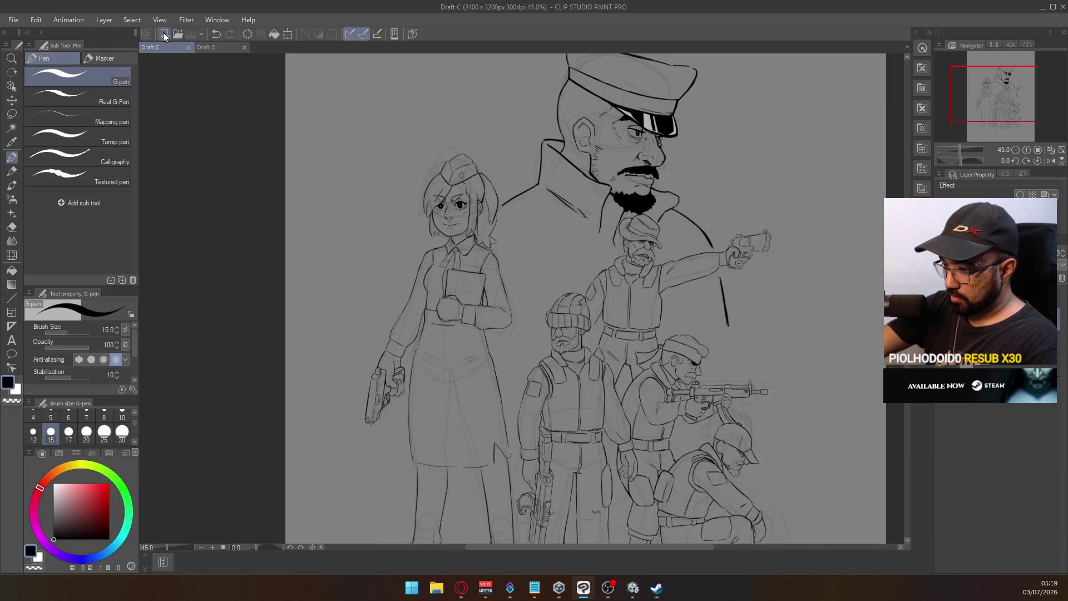
{"action": "left_click", "coordinate": [36, 19]}
{"action": "mouse_move", "coordinate": [13, 19]}
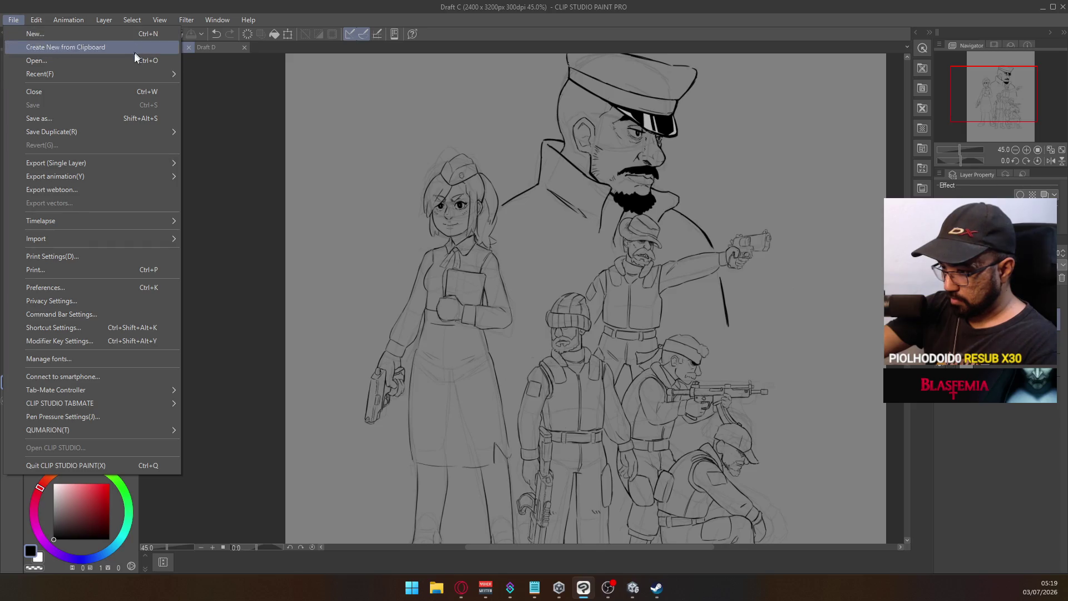
{"action": "mouse_move", "coordinate": [132, 78]}
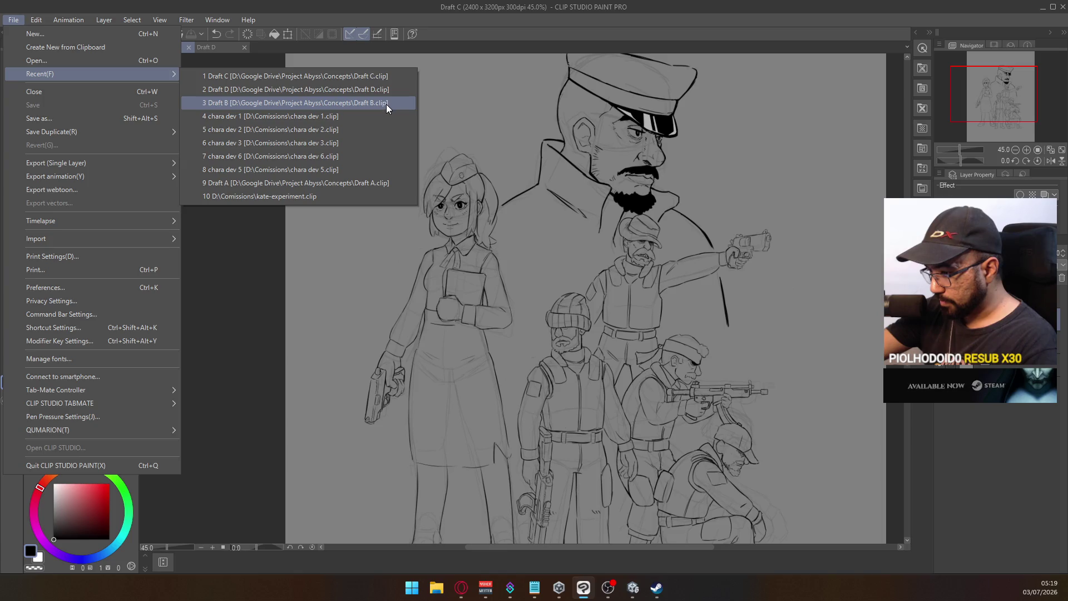
{"action": "left_click", "coordinate": [386, 102]}
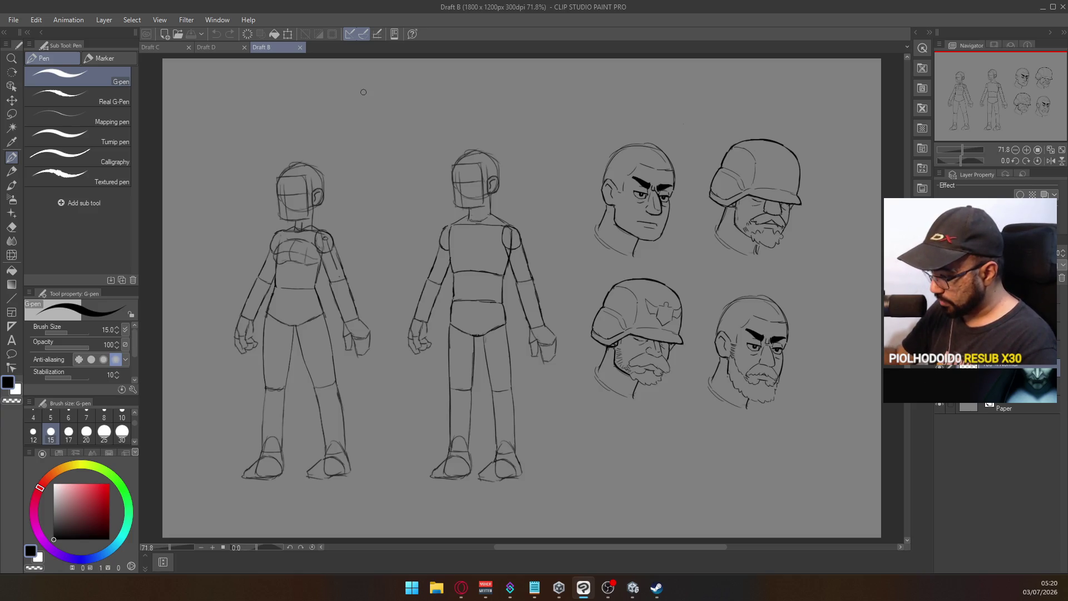
Step: Draw trial X marks over the Draft B helmet heads and undo them
{"action": "mouse_move", "coordinate": [669, 292]}
{"action": "left_mouse_down"}
{"action": "mouse_move", "coordinate": [628, 329]}
{"action": "mouse_move", "coordinate": [674, 323]}
{"action": "left_mouse_up"}
{"action": "left_click_drag", "start_coordinate": [783, 150], "coordinate": [753, 178]}
{"action": "left_click_drag", "start_coordinate": [760, 150], "coordinate": [792, 187]}
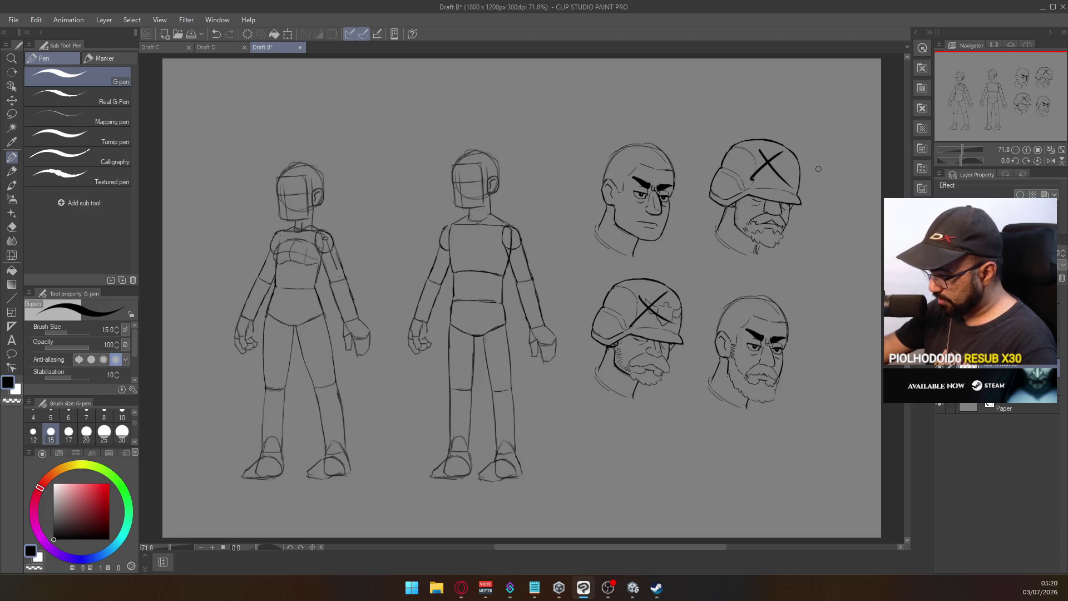
{"action": "key", "text": "ctrl+z"}
{"action": "key", "text": "ctrl+z"}
{"action": "key", "text": "ctrl+z"}
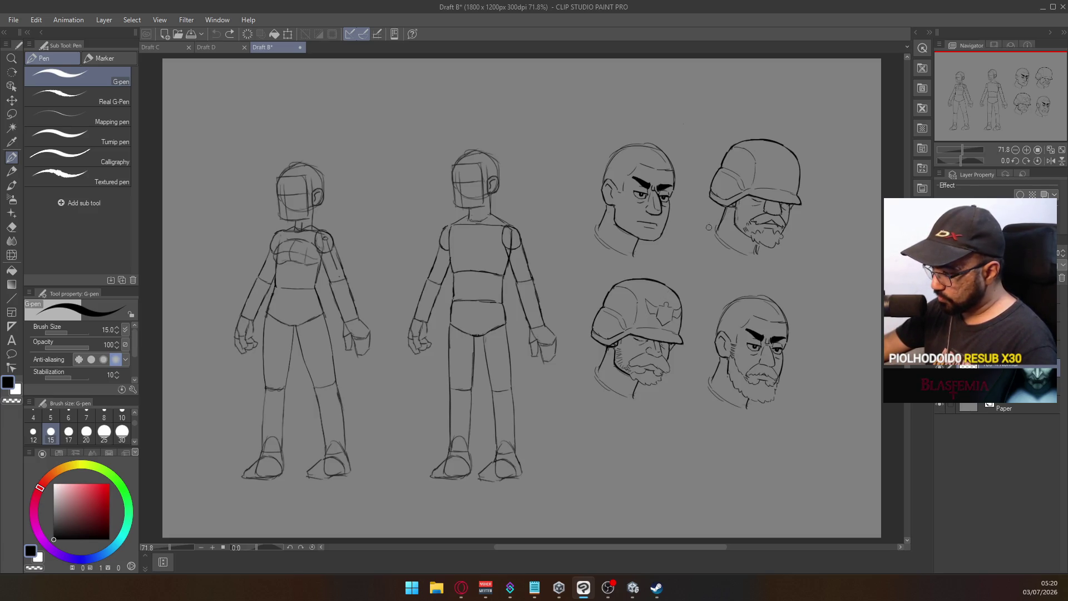
{"action": "left_click_drag", "start_coordinate": [754, 176], "coordinate": [783, 160]}
{"action": "left_click_drag", "start_coordinate": [767, 162], "coordinate": [790, 175]}
{"action": "key", "text": "ctrl+z"}
{"action": "key", "text": "ctrl+z"}
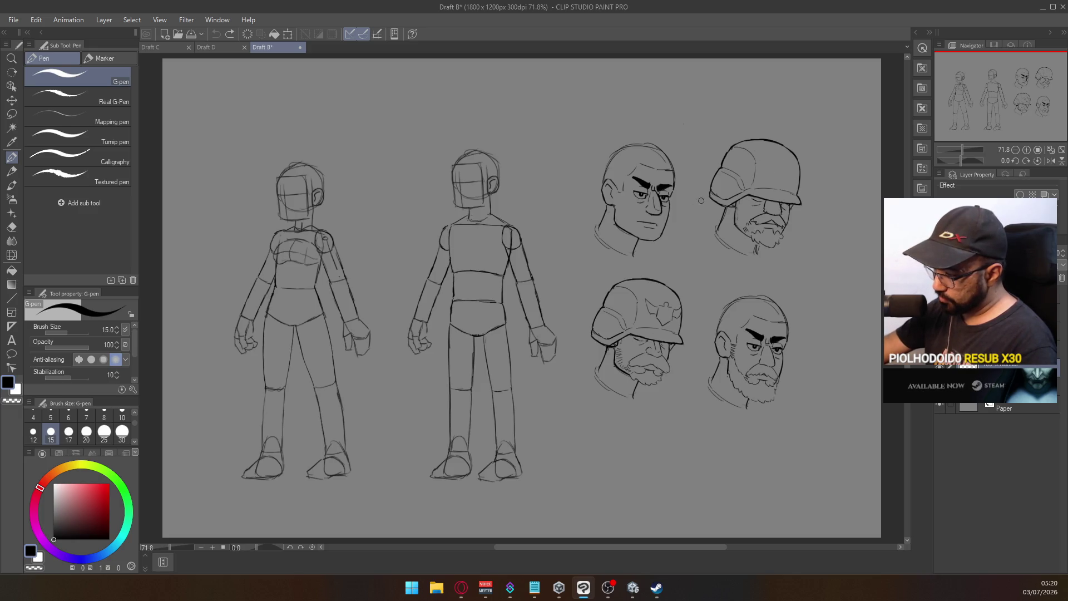
Step: Try an X on the top-left head and a check mark, undo both, and return to Draft C
{"action": "left_click_drag", "start_coordinate": [603, 246], "coordinate": [692, 145]}
{"action": "left_click_drag", "start_coordinate": [634, 149], "coordinate": [673, 265]}
{"action": "key", "text": "ctrl+z"}
{"action": "key", "text": "ctrl+z"}
{"action": "left_click_drag", "start_coordinate": [791, 290], "coordinate": [822, 272]}
{"action": "key", "text": "ctrl+z"}
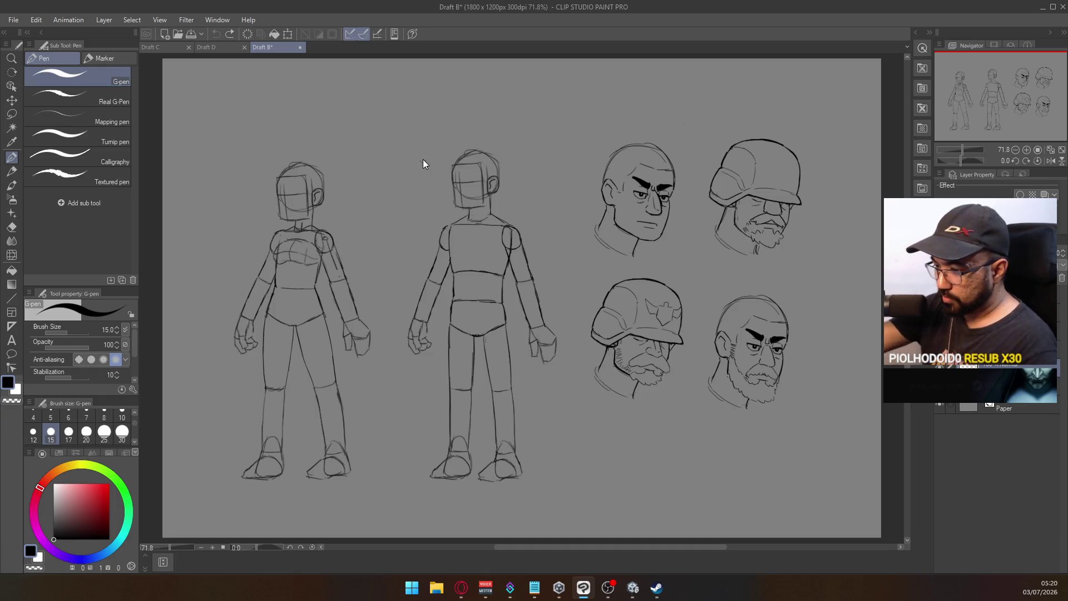
{"action": "left_click", "coordinate": [207, 47]}
{"action": "left_click", "coordinate": [169, 48]}
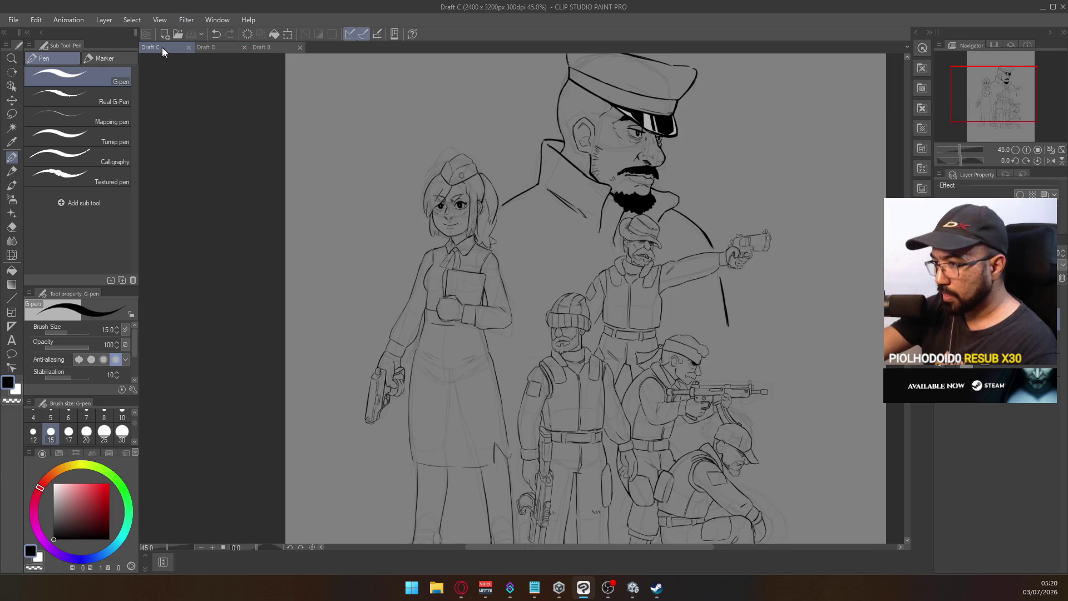
Step: Open chara dev 1 from the recent files list
{"action": "left_click", "coordinate": [13, 19]}
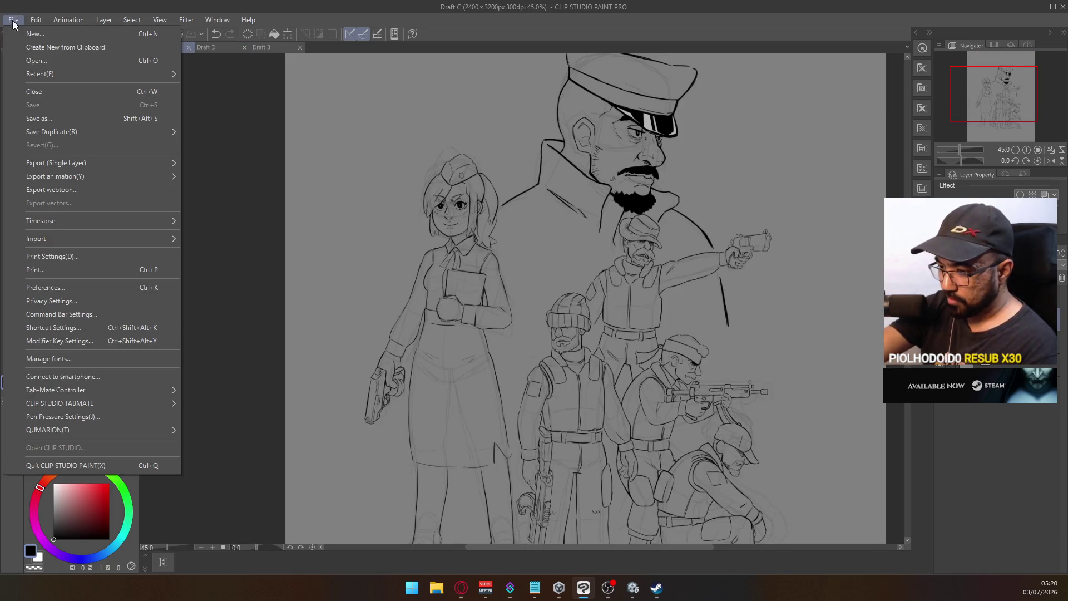
{"action": "mouse_move", "coordinate": [61, 74]}
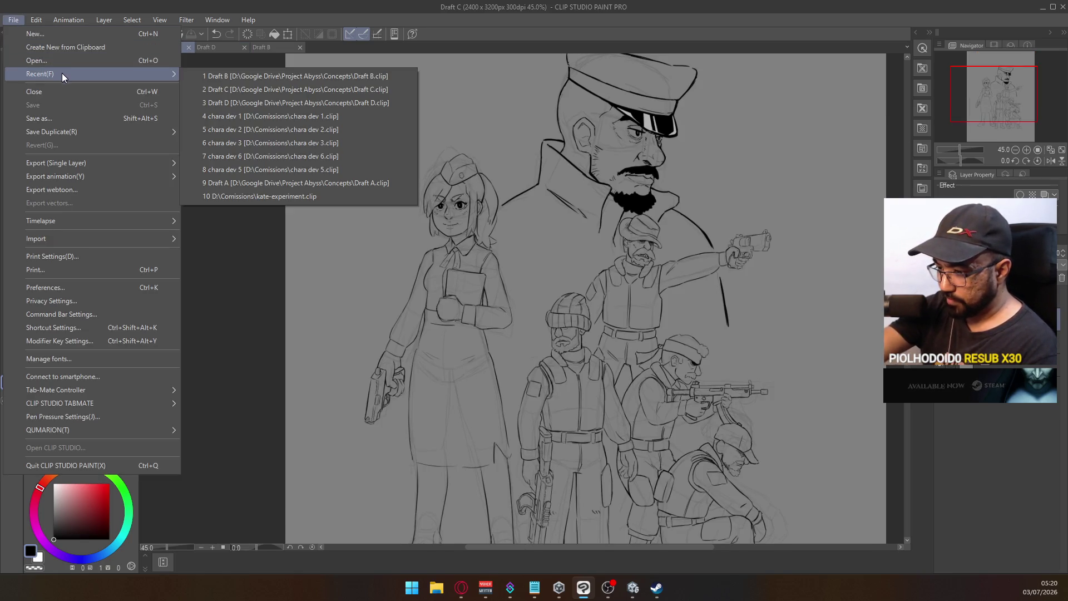
{"action": "left_click", "coordinate": [342, 116]}
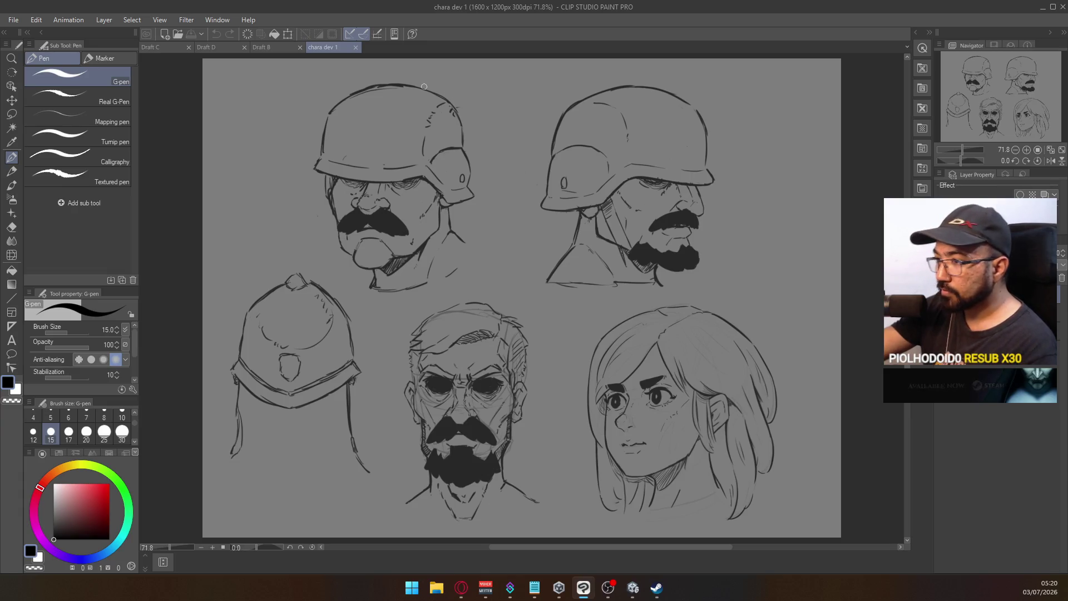
Step: Open chara dev 2 from the recent files list
{"action": "left_click", "coordinate": [14, 19]}
{"action": "mouse_move", "coordinate": [75, 74]}
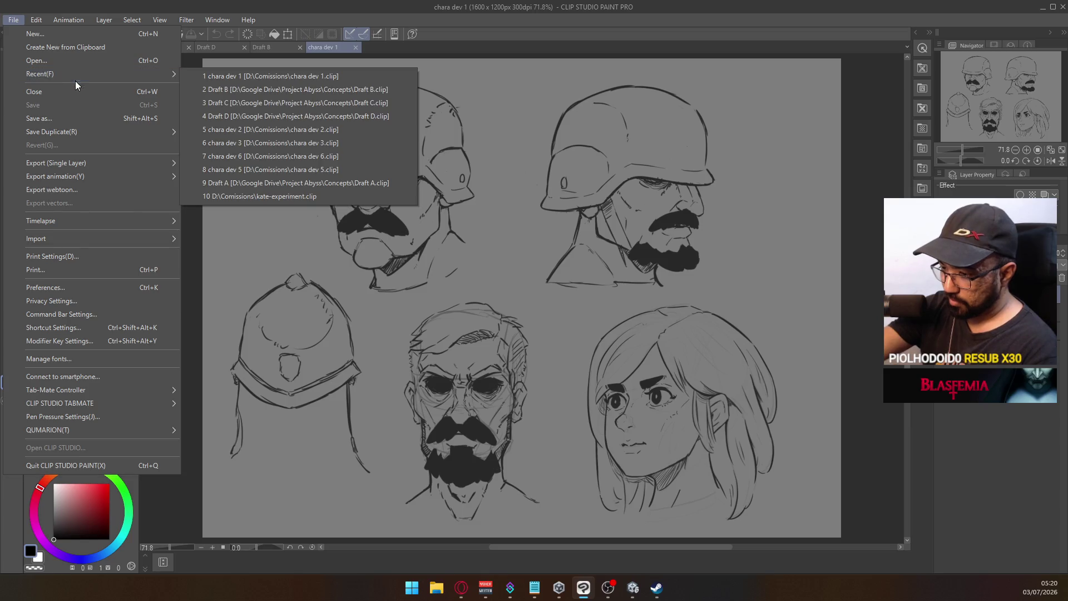
{"action": "left_click", "coordinate": [336, 126]}
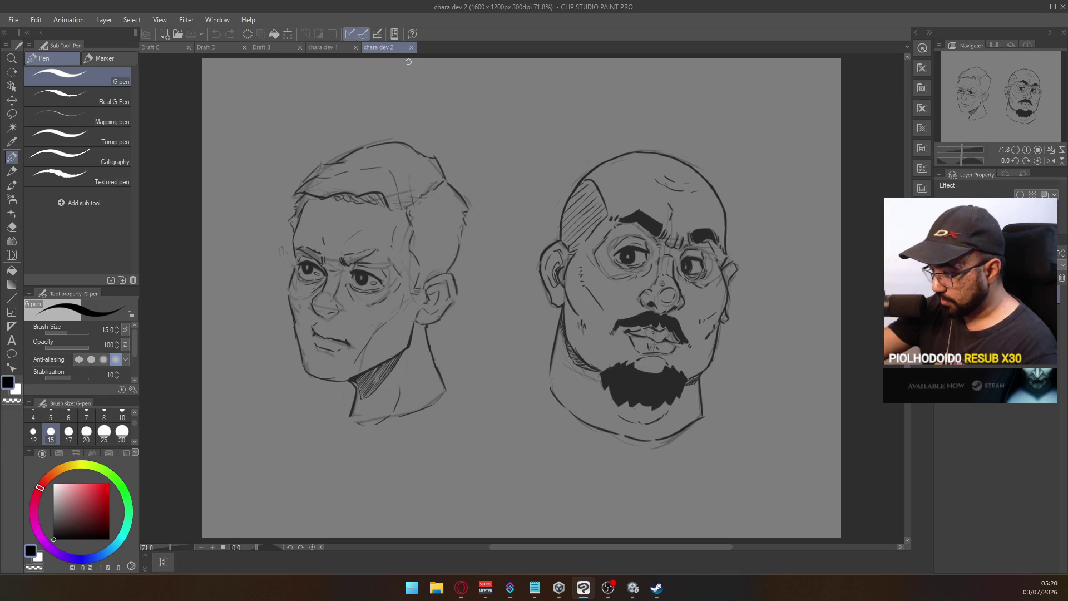
Step: Open the chara dev 3 character sheet from the recent files list
{"action": "left_click", "coordinate": [13, 20]}
{"action": "mouse_move", "coordinate": [101, 74]}
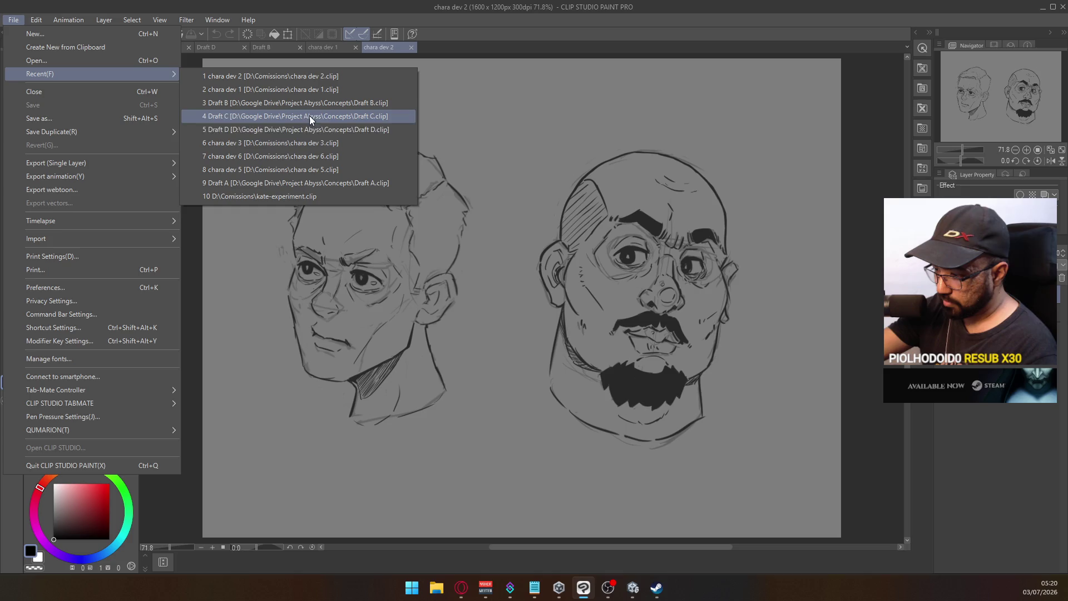
{"action": "left_click", "coordinate": [328, 143]}
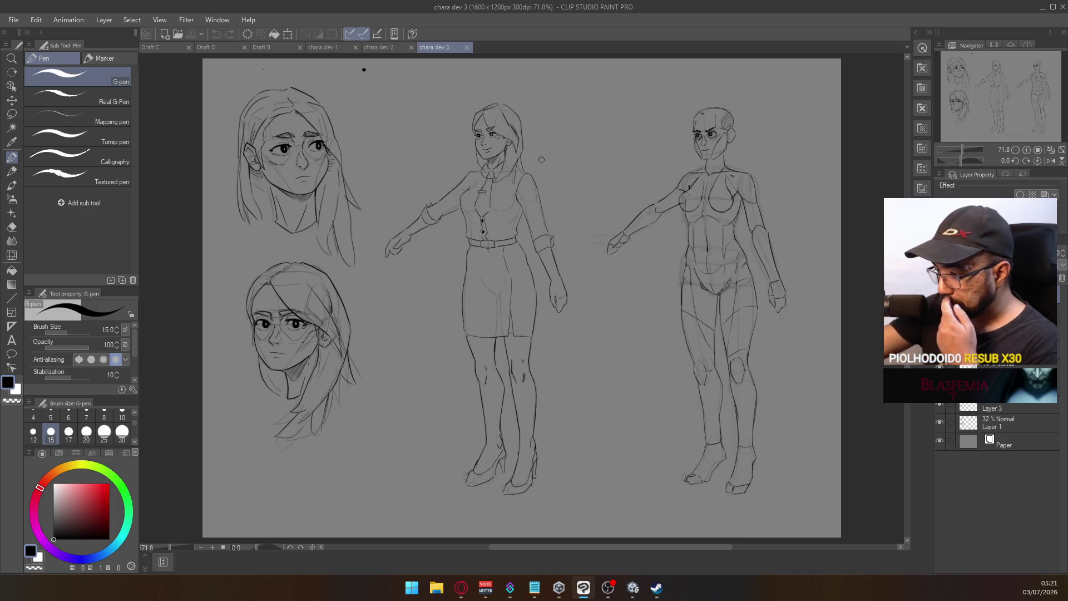
{"action": "left_click", "coordinate": [14, 20]}
Step: Open chara dev 5 and then chara dev 6 from the recent files list
{"action": "mouse_move", "coordinate": [89, 74]}
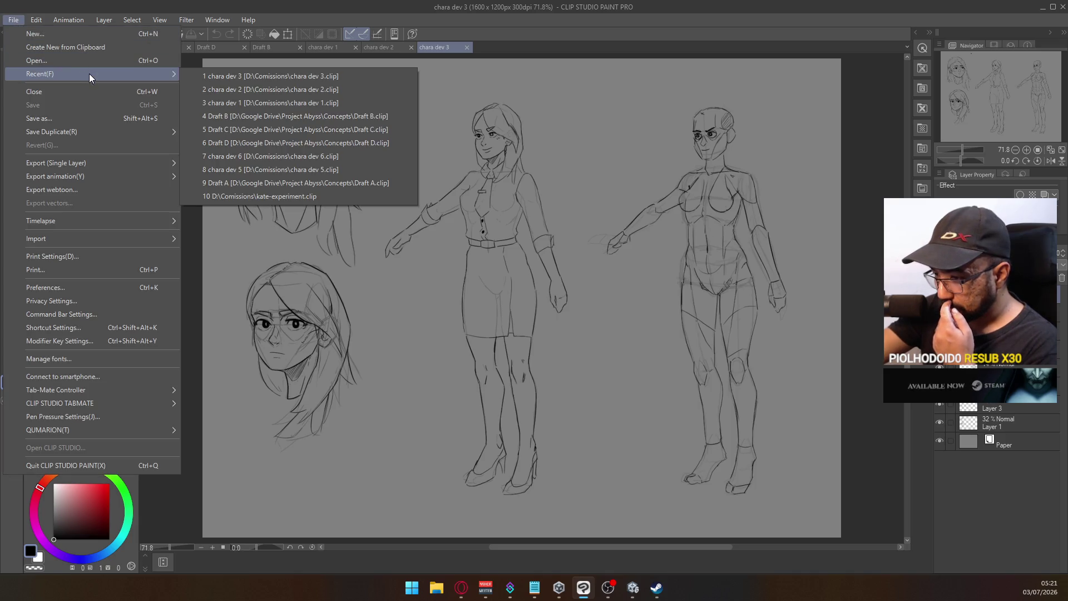
{"action": "left_click", "coordinate": [352, 168]}
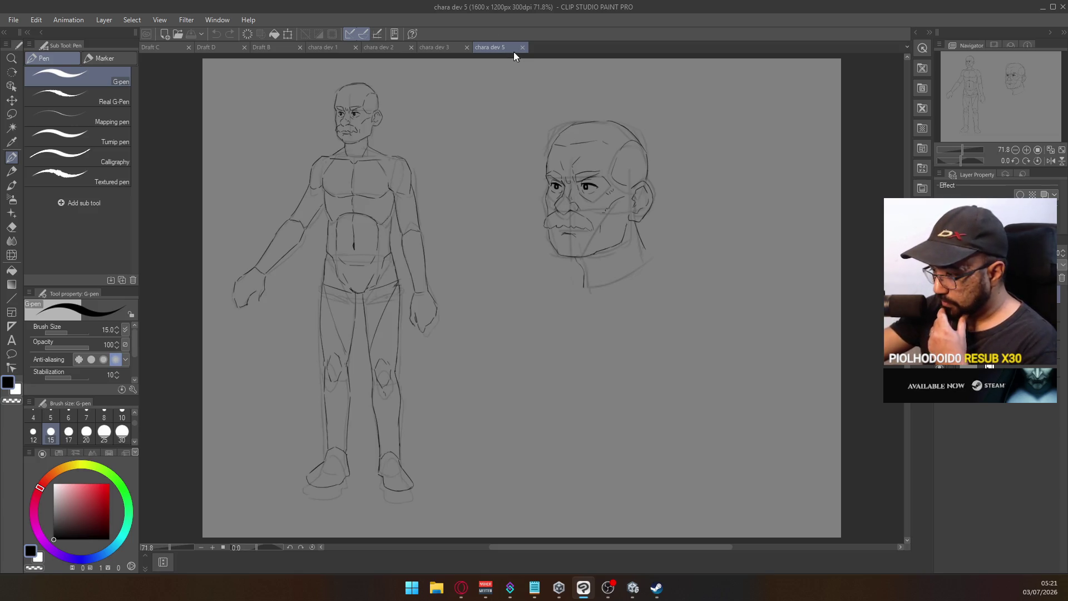
{"action": "left_click", "coordinate": [37, 20]}
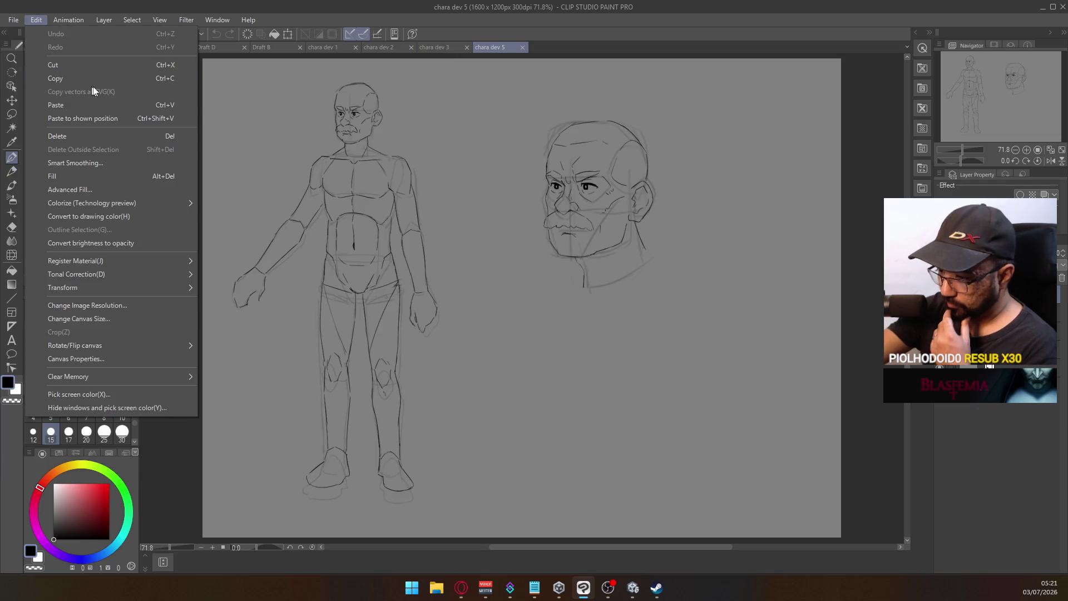
{"action": "mouse_move", "coordinate": [12, 21]}
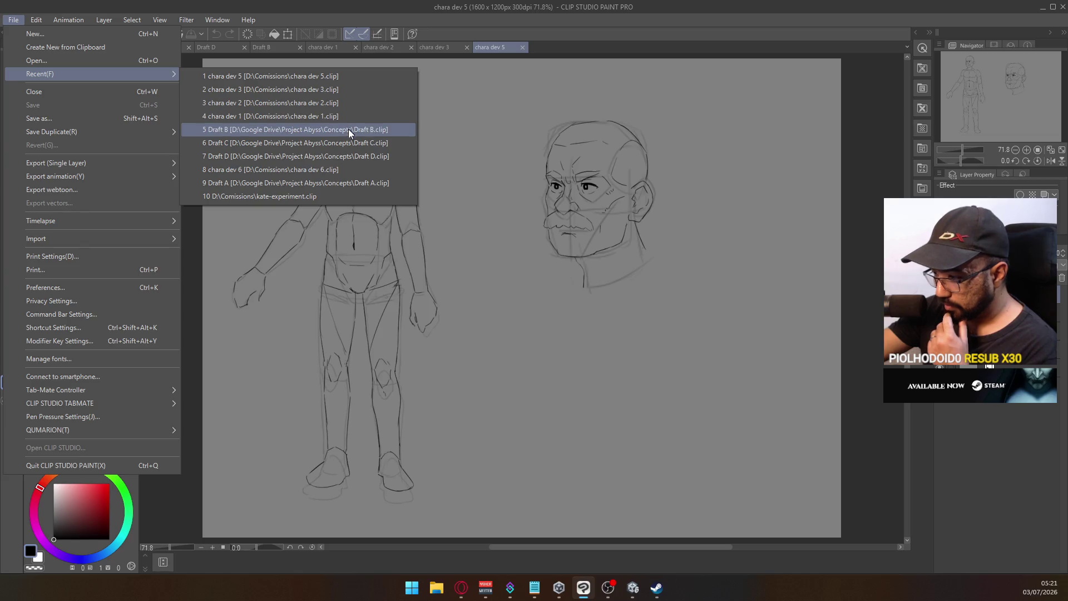
{"action": "left_click", "coordinate": [356, 169]}
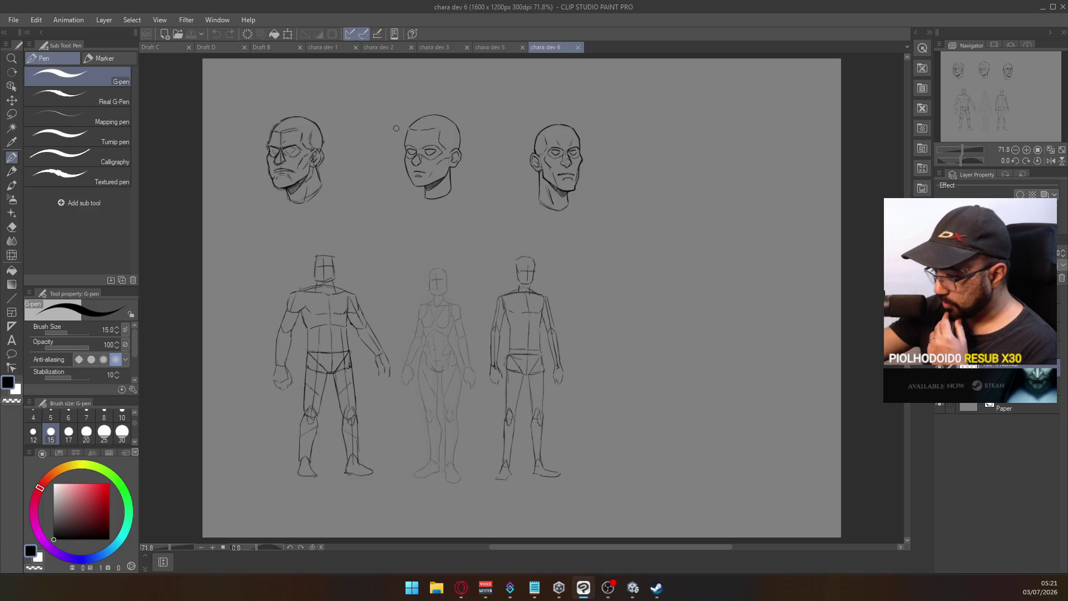
Step: Dismiss the recent files list and close the chara dev 6 and chara dev 5 documents
{"action": "left_click", "coordinate": [13, 20]}
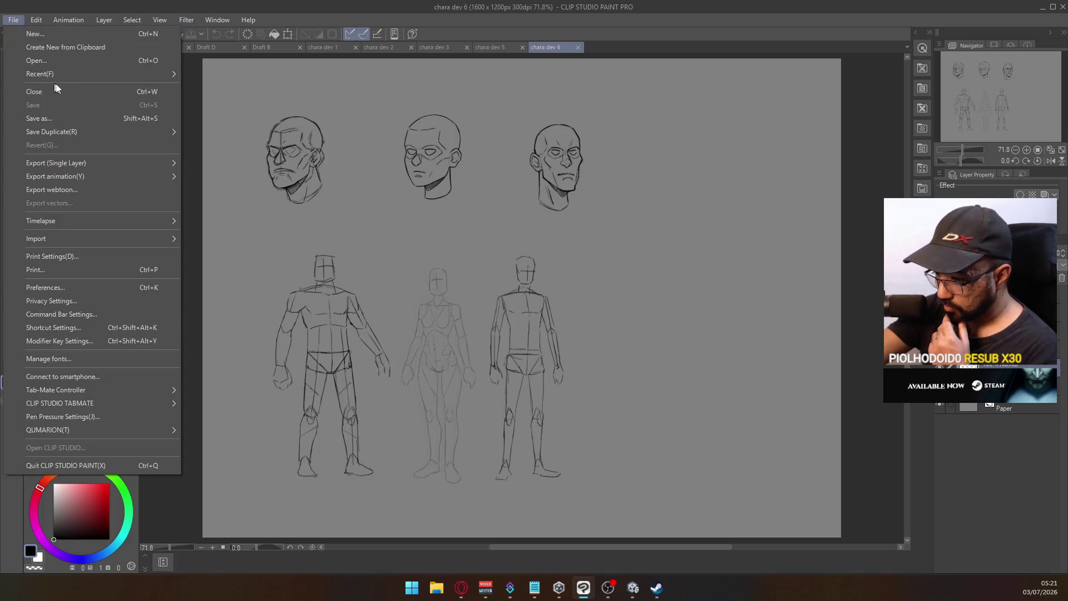
{"action": "mouse_move", "coordinate": [125, 75]}
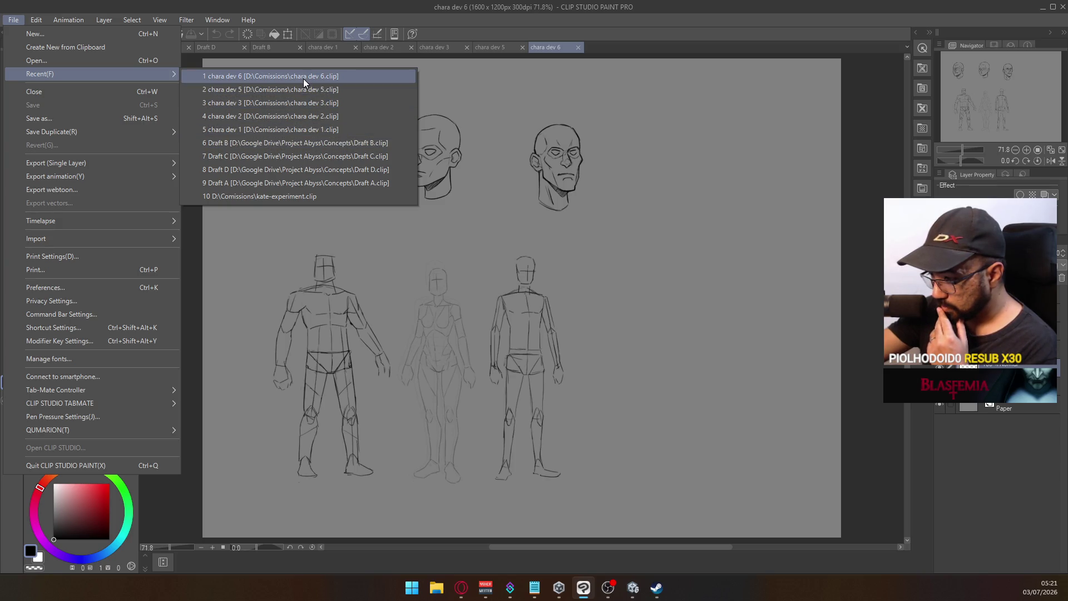
{"action": "left_click", "coordinate": [498, 78]}
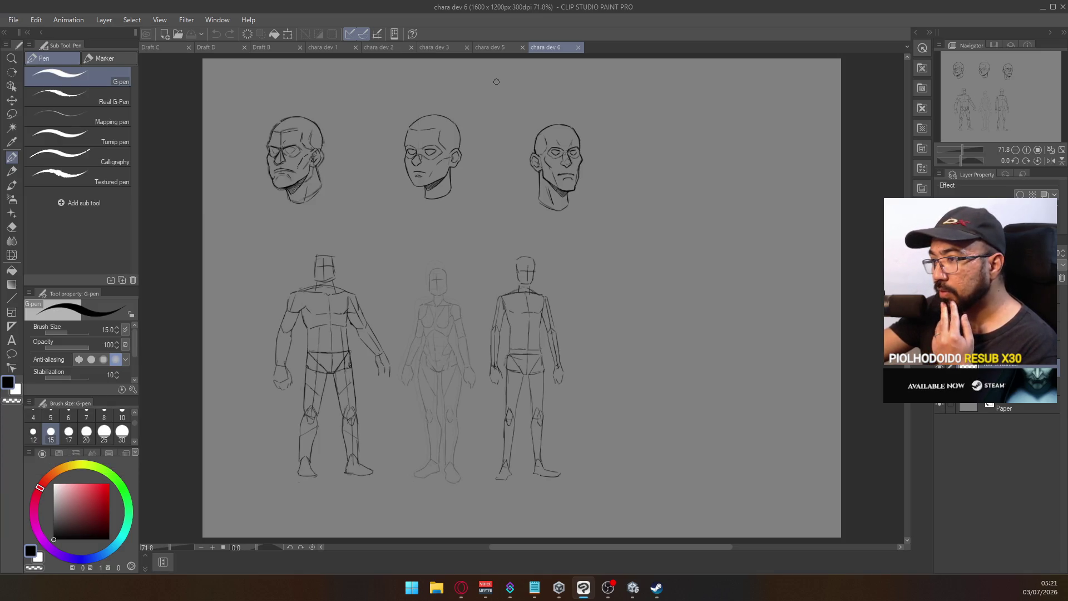
{"action": "left_click", "coordinate": [579, 47]}
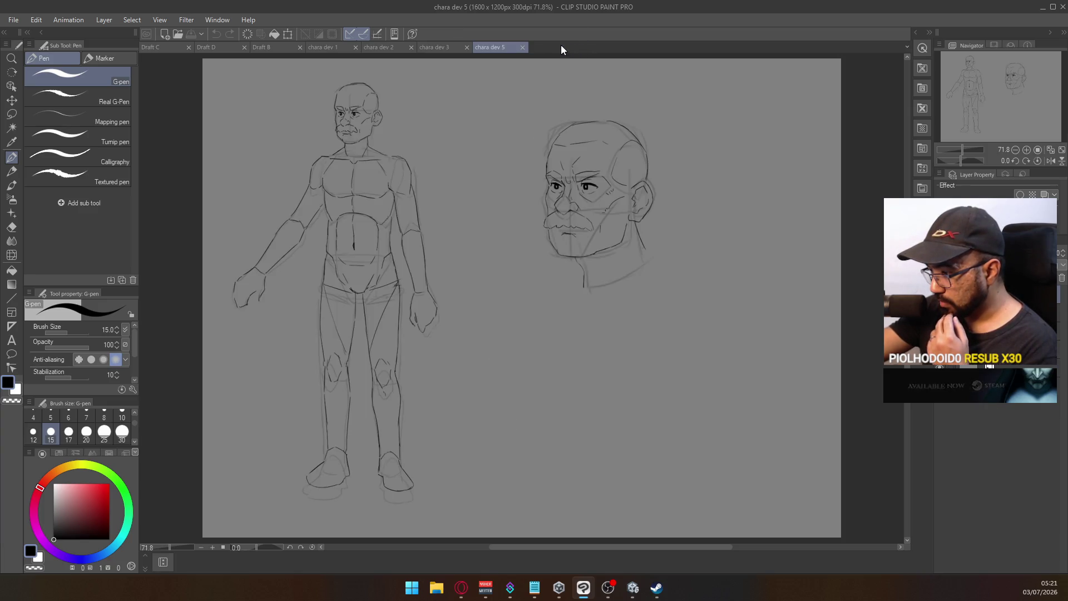
{"action": "left_click", "coordinate": [522, 48]}
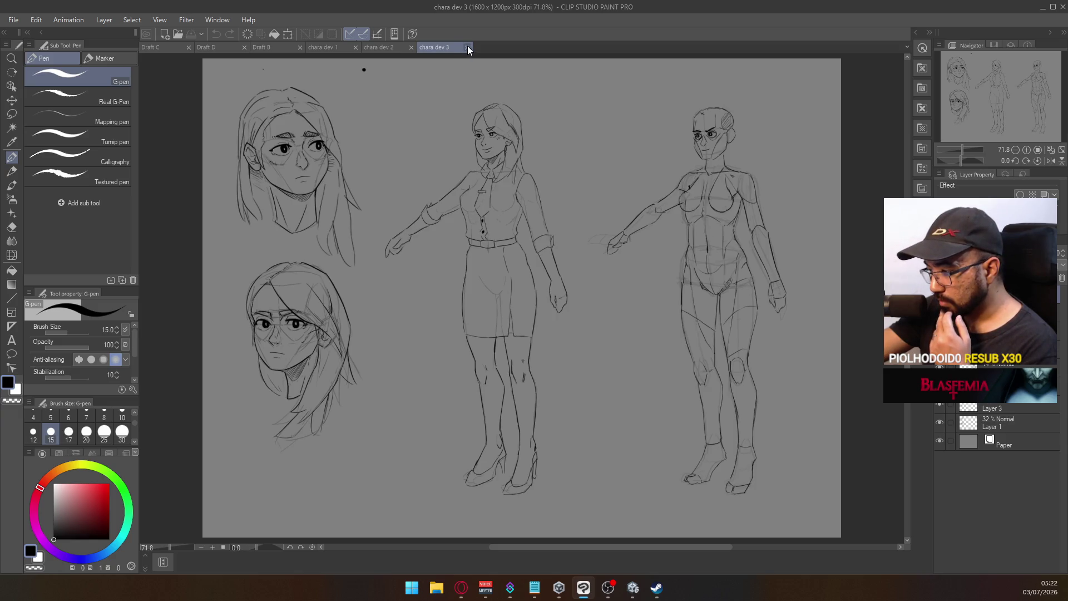
Step: Close chara dev 3 and chara dev 2, then switch via Draft B back to Draft C
{"action": "left_click", "coordinate": [467, 47]}
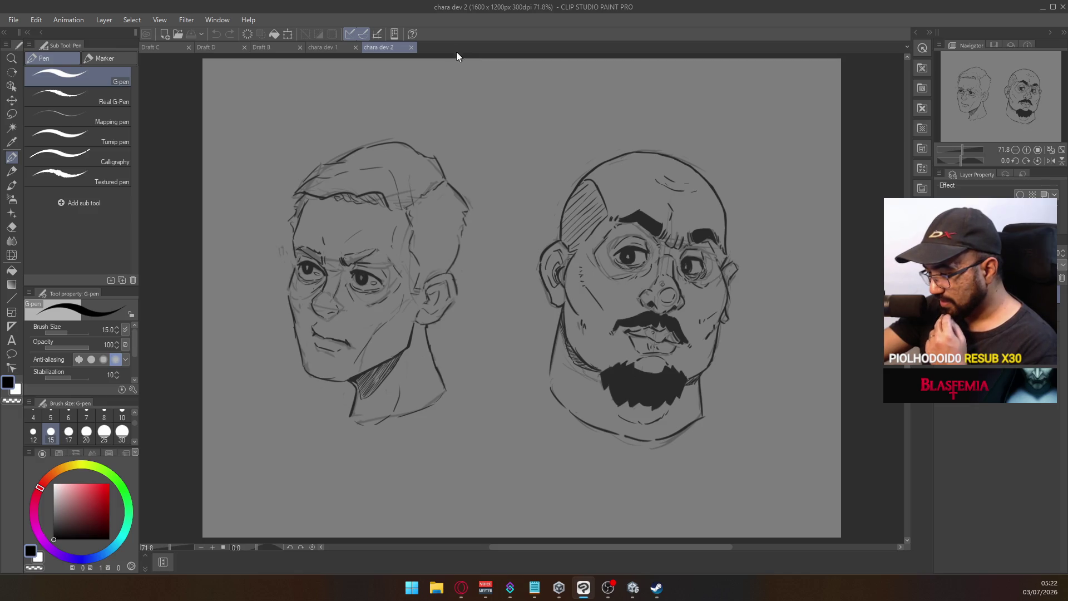
{"action": "left_click", "coordinate": [412, 48]}
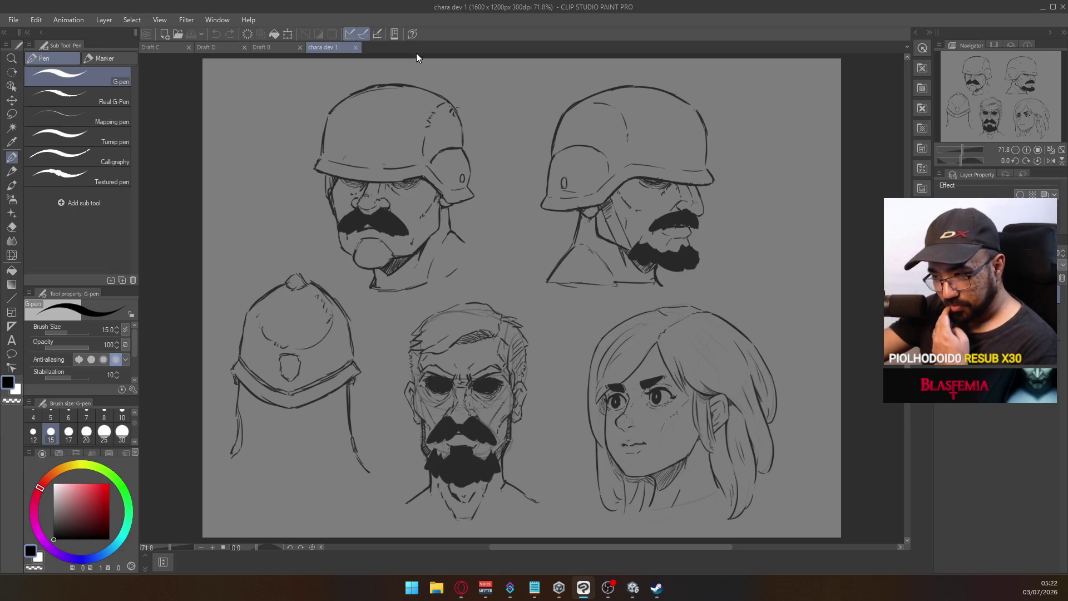
{"action": "left_click", "coordinate": [281, 47]}
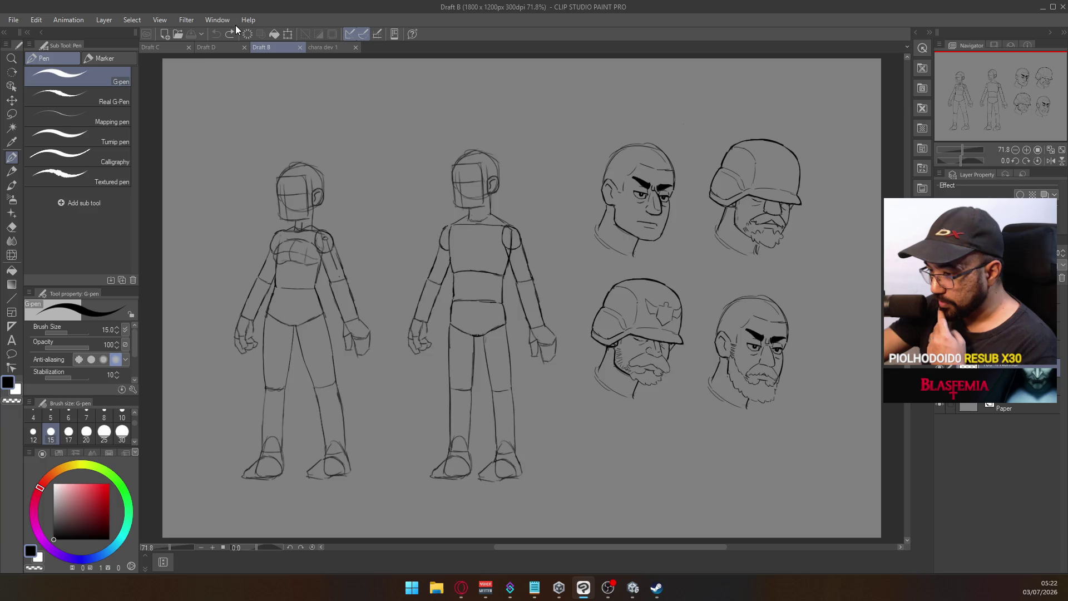
{"action": "left_click", "coordinate": [161, 45]}
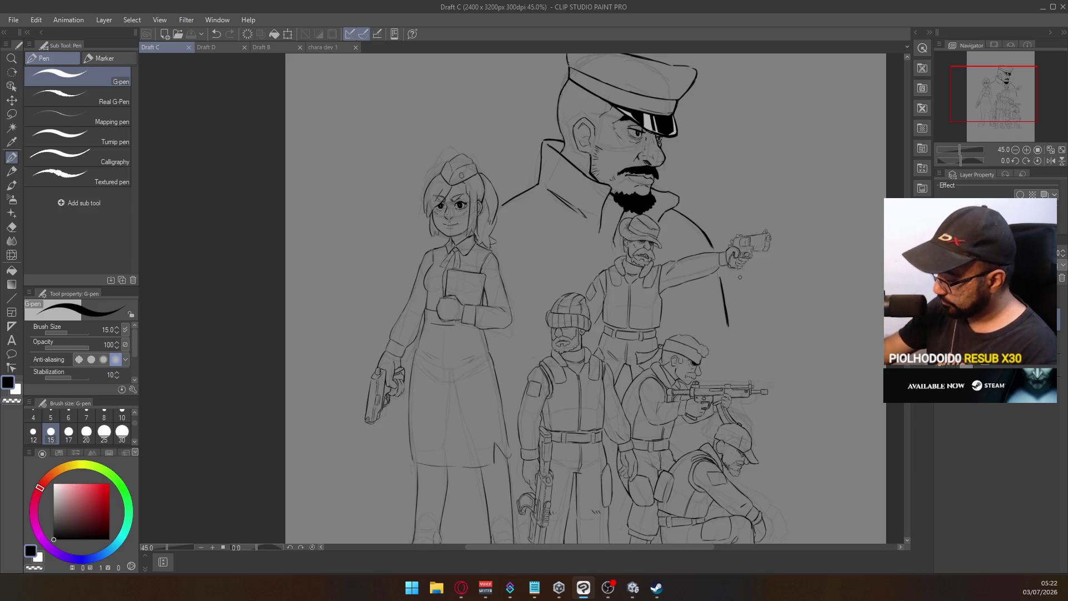
Step: Zoom to the aiming soldier and ink two short strokes at his collar
{"action": "scroll", "coordinate": [777, 356], "scroll_direction": "down", "scroll_amount": 3}
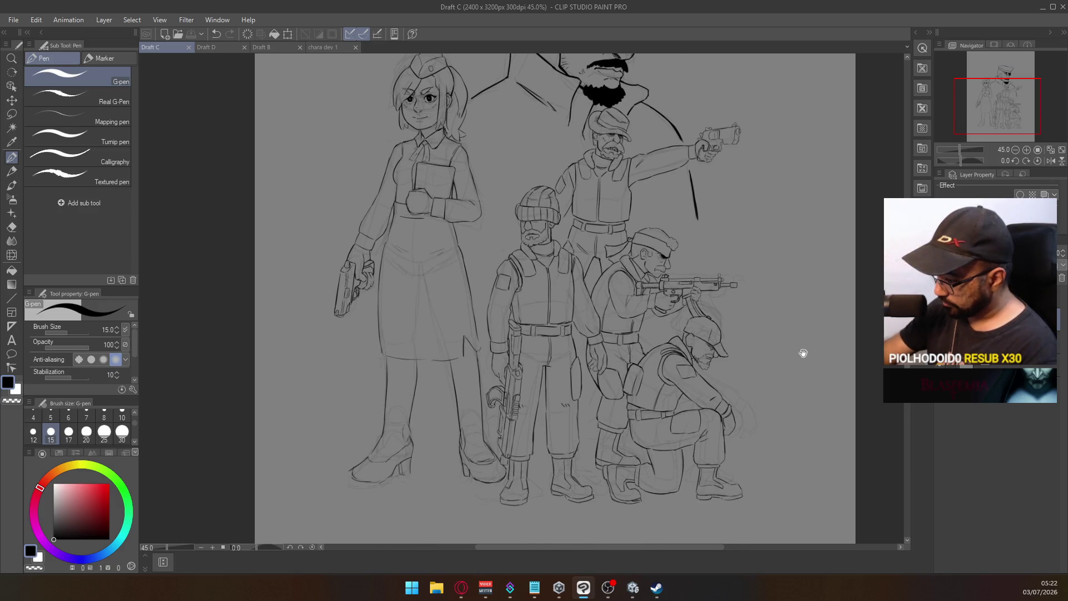
{"action": "scroll", "coordinate": [804, 356], "scroll_direction": "up", "scroll_amount": 3}
{"action": "left_click_drag", "start_coordinate": [804, 397], "coordinate": [774, 383]}
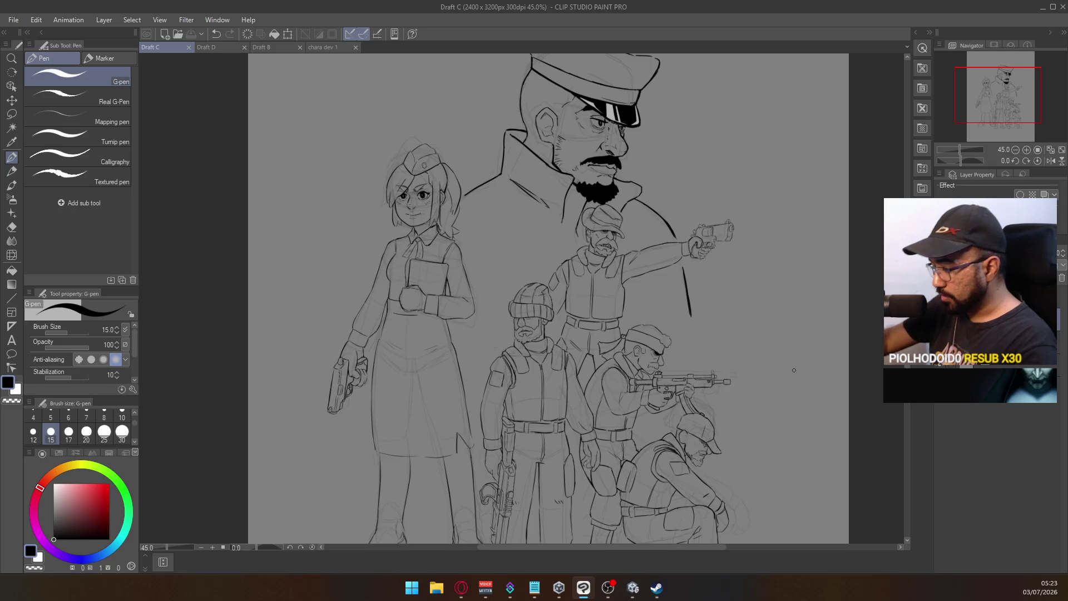
{"action": "scroll", "coordinate": [646, 378], "scroll_direction": "up", "scroll_amount": 8}
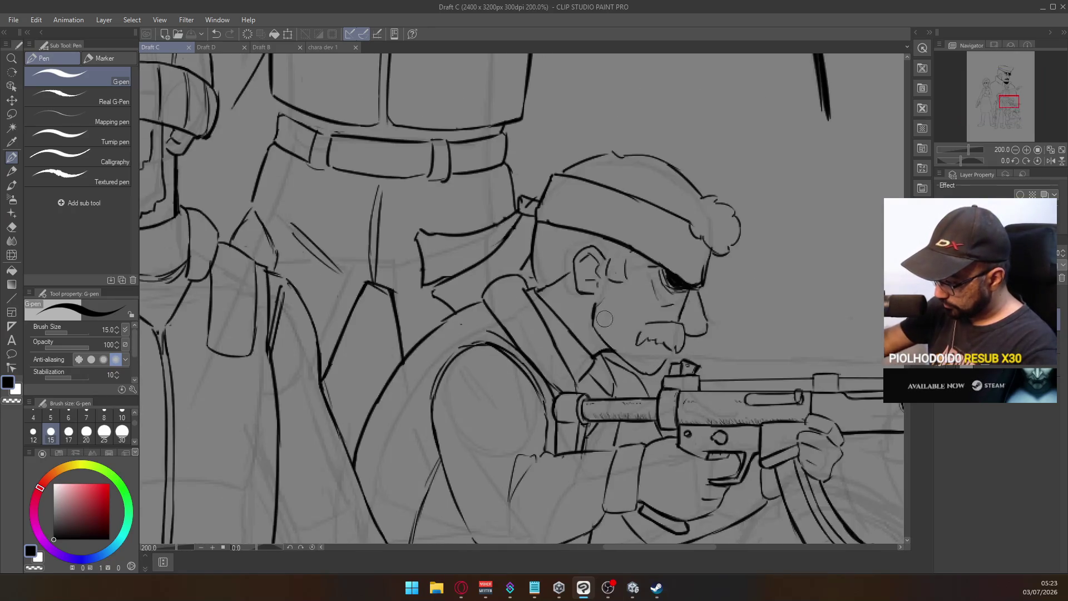
{"action": "left_click_drag", "start_coordinate": [614, 362], "coordinate": [604, 356]}
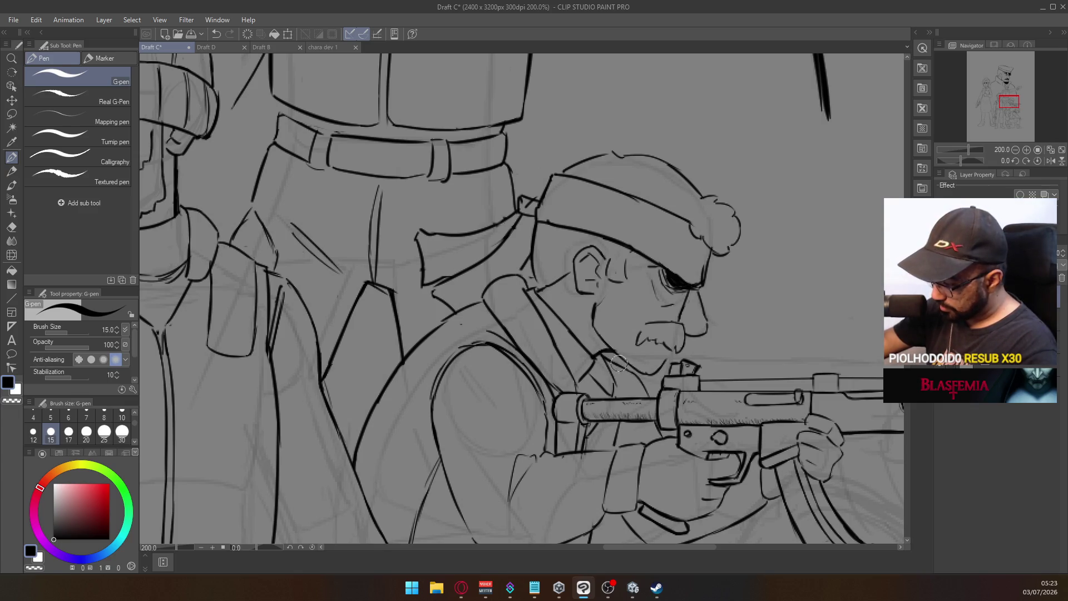
{"action": "left_click_drag", "start_coordinate": [606, 359], "coordinate": [614, 354]}
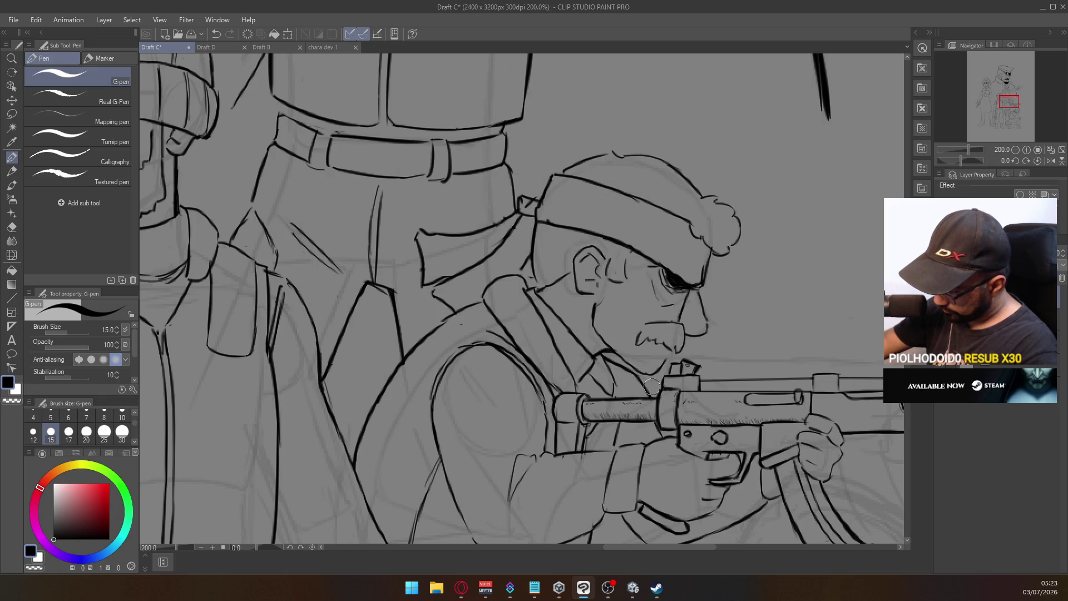
Step: Try strokes on the girl's collar, undo them, and pan up to the officer's cap
{"action": "scroll", "coordinate": [684, 345], "scroll_direction": "down", "scroll_amount": 5}
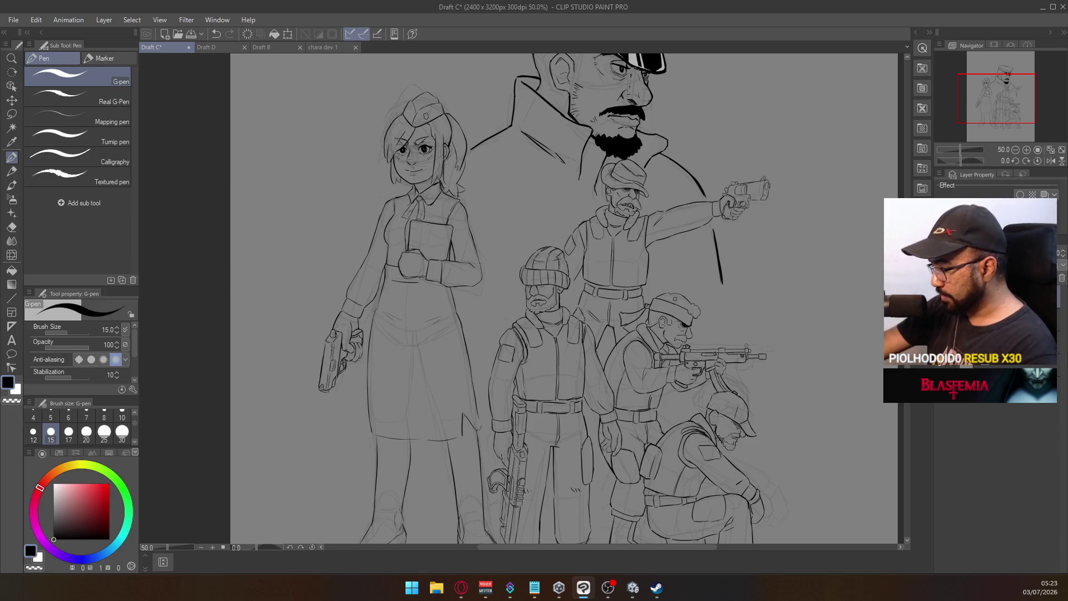
{"action": "mouse_move", "coordinate": [652, 133]}
{"action": "left_mouse_down"}
{"action": "mouse_move", "coordinate": [585, 245]}
{"action": "mouse_move", "coordinate": [613, 274]}
{"action": "mouse_move", "coordinate": [621, 206]}
{"action": "left_mouse_up"}
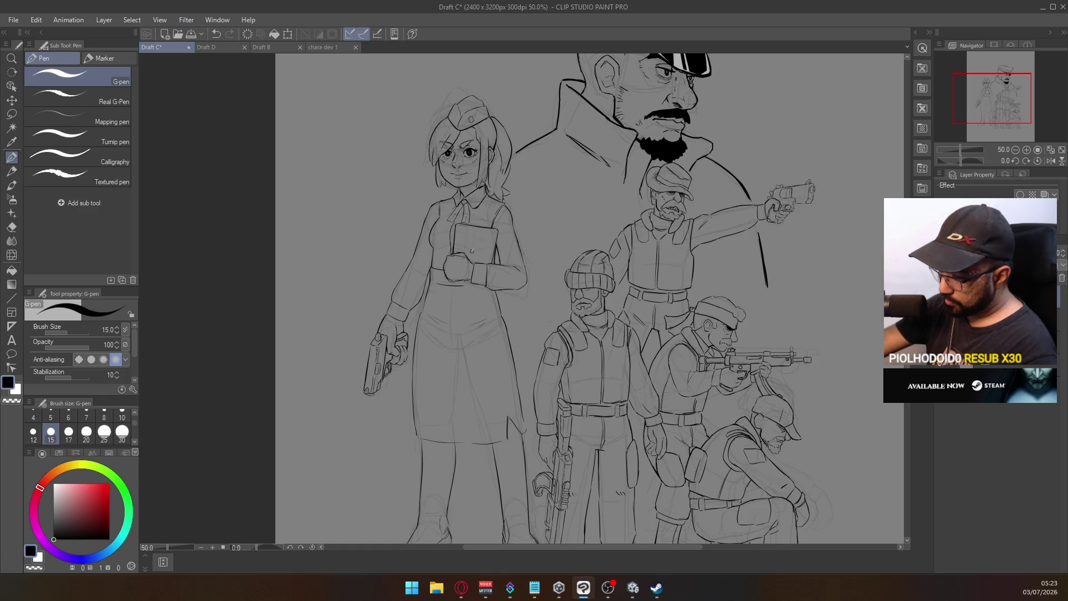
{"action": "left_click_drag", "start_coordinate": [455, 213], "coordinate": [470, 257]}
{"action": "left_click_drag", "start_coordinate": [488, 211], "coordinate": [465, 234]}
{"action": "key", "text": "ctrl+z"}
{"action": "key", "text": "ctrl+z"}
{"action": "left_click_drag", "start_coordinate": [632, 160], "coordinate": [591, 300]}
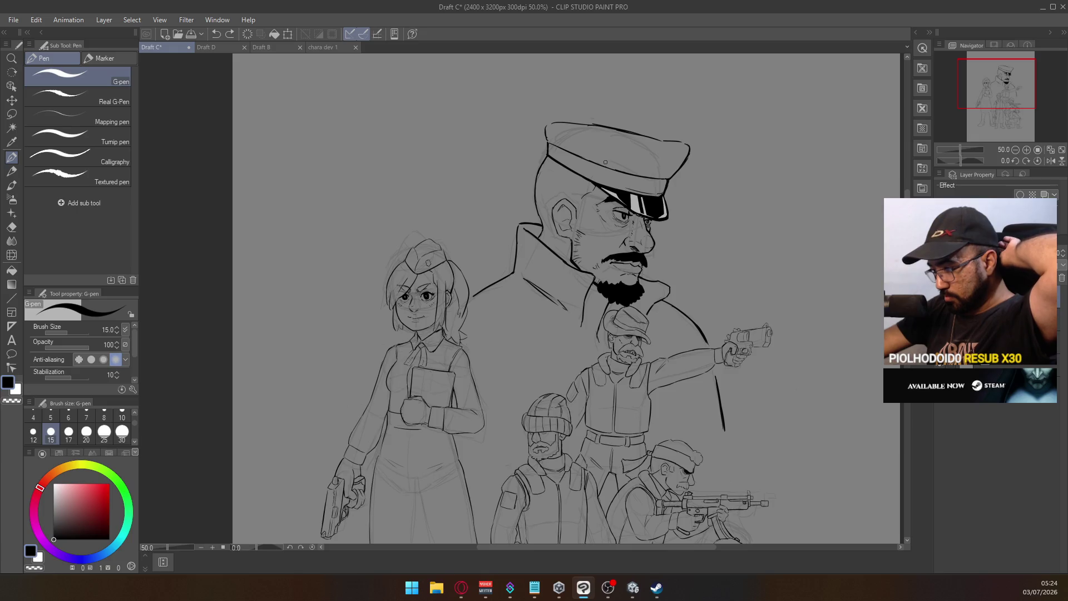
Step: Ink a line behind the officer's ear up his head contour, then zoom out to 50%
{"action": "scroll", "coordinate": [591, 202], "scroll_direction": "up", "scroll_amount": 2}
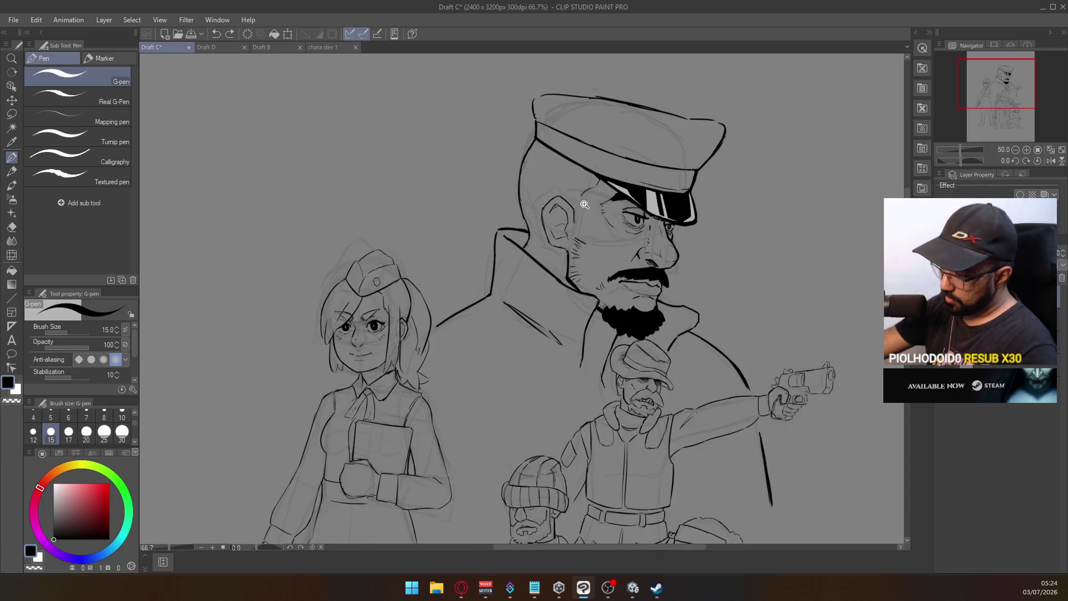
{"action": "key", "text": "e"}
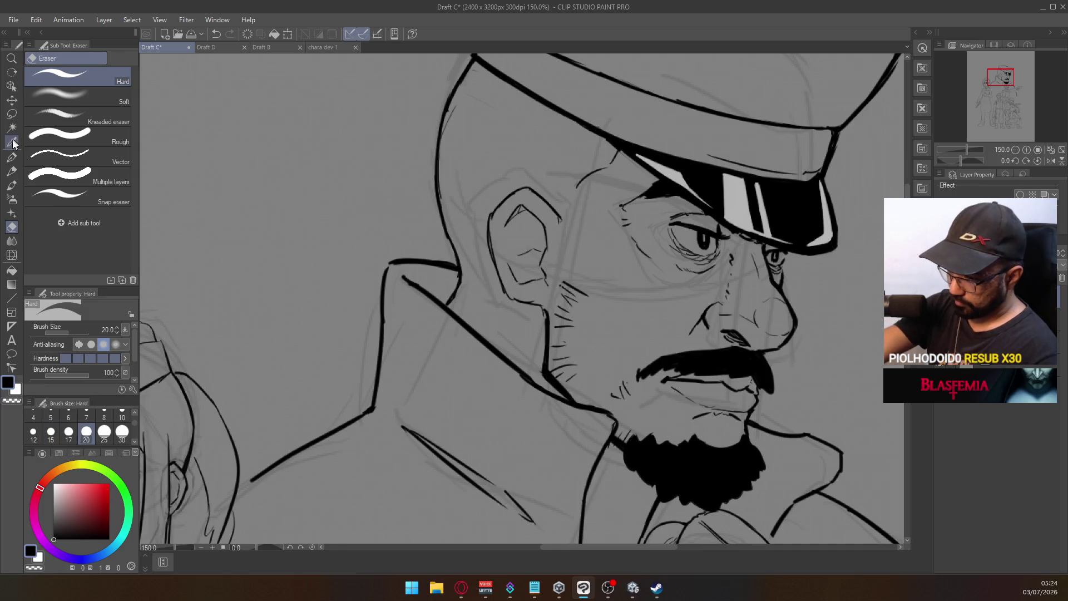
{"action": "key", "text": "p"}
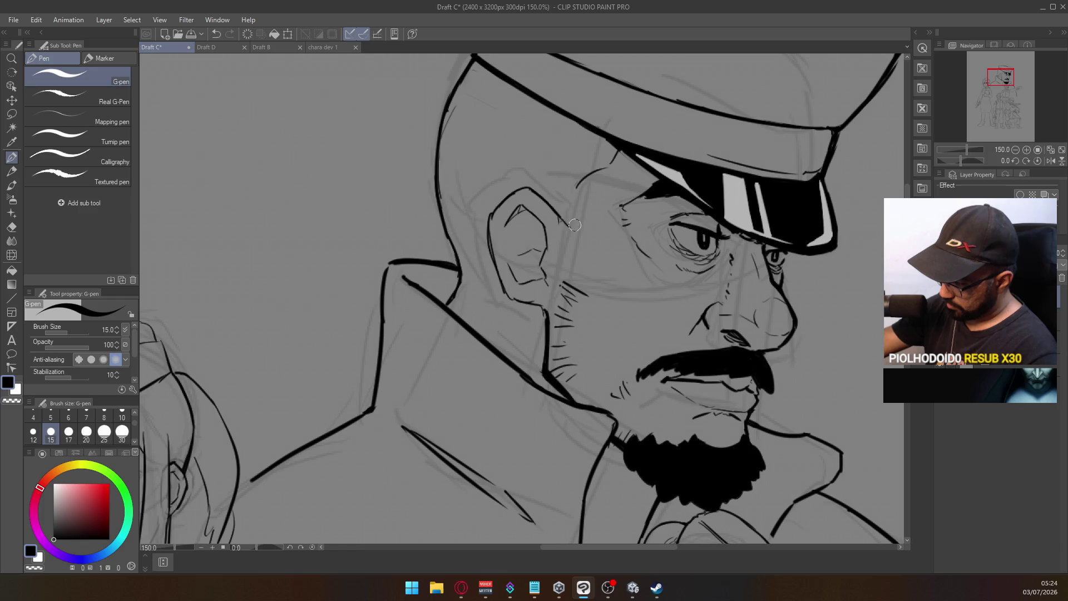
{"action": "left_click_drag", "start_coordinate": [576, 223], "coordinate": [584, 192]}
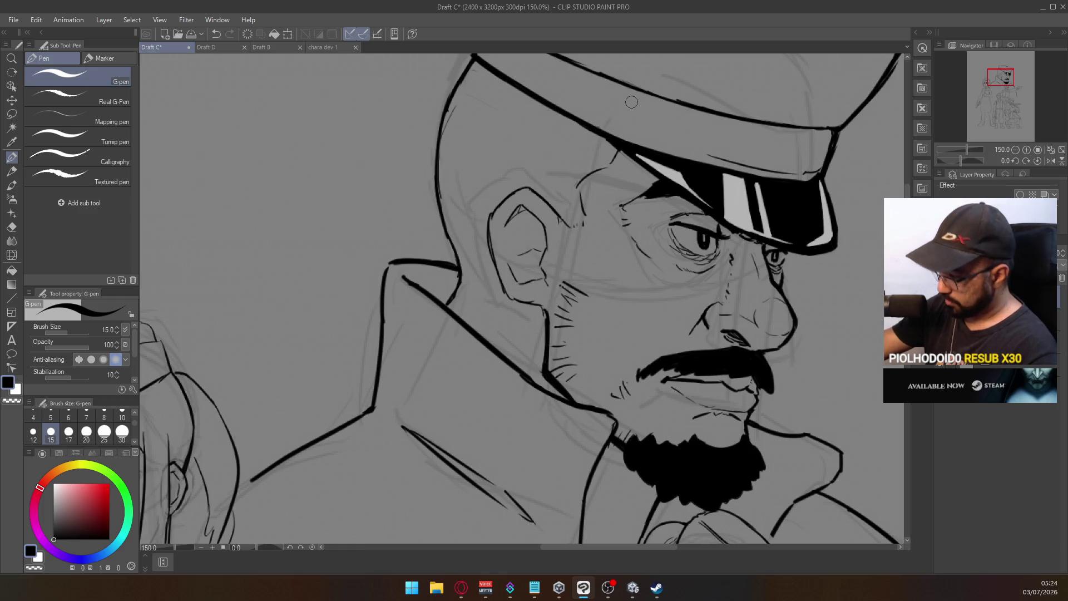
{"action": "key", "text": "e"}
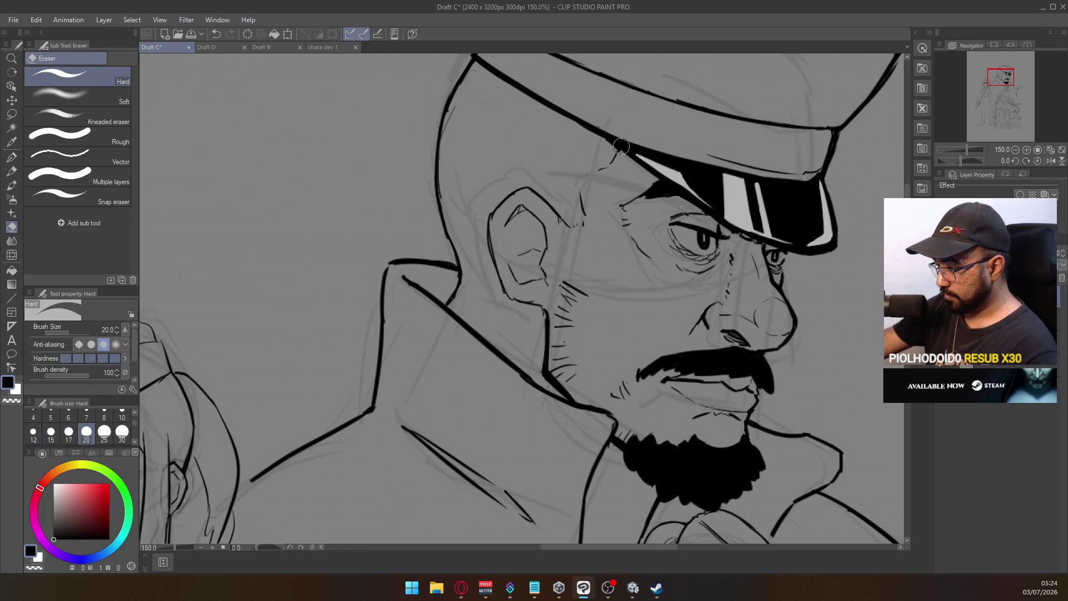
{"action": "left_click", "coordinate": [11, 158]}
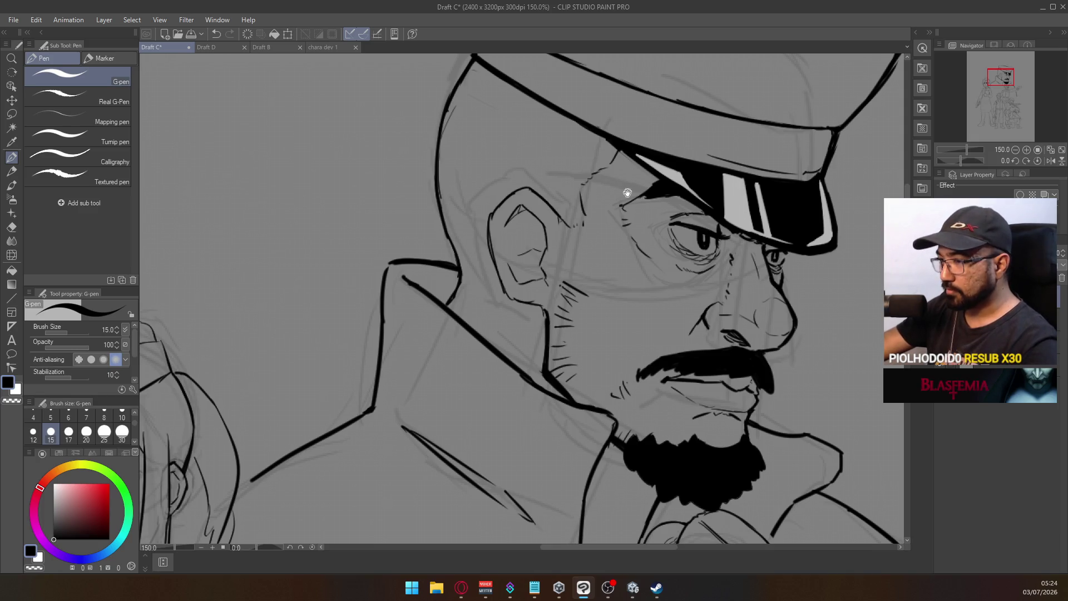
{"action": "scroll", "coordinate": [630, 198], "scroll_direction": "down", "scroll_amount": 4}
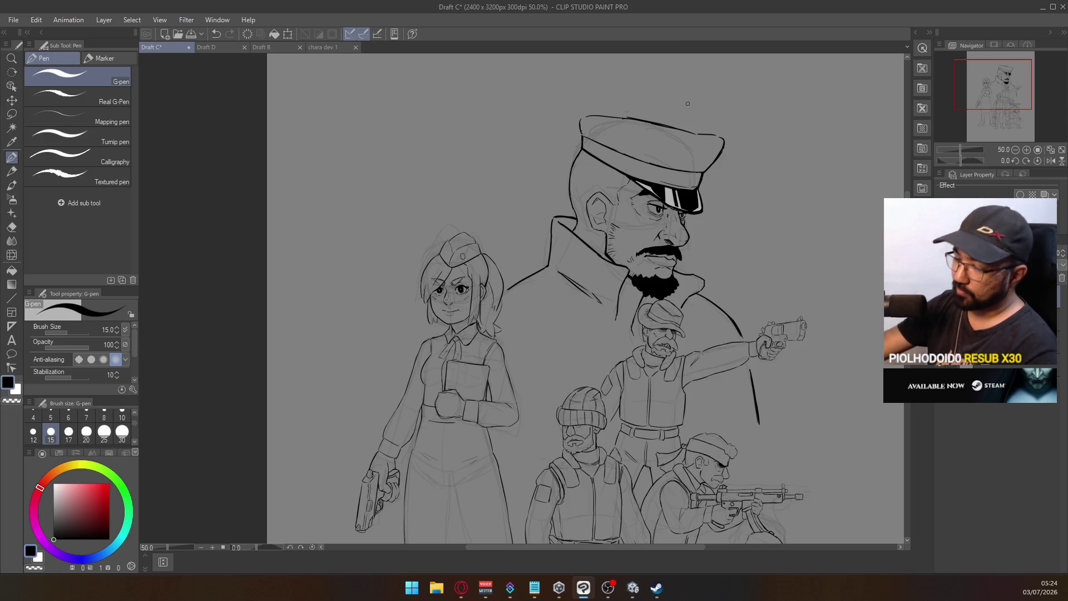
{"action": "scroll", "coordinate": [662, 144], "scroll_direction": "down", "scroll_amount": 4}
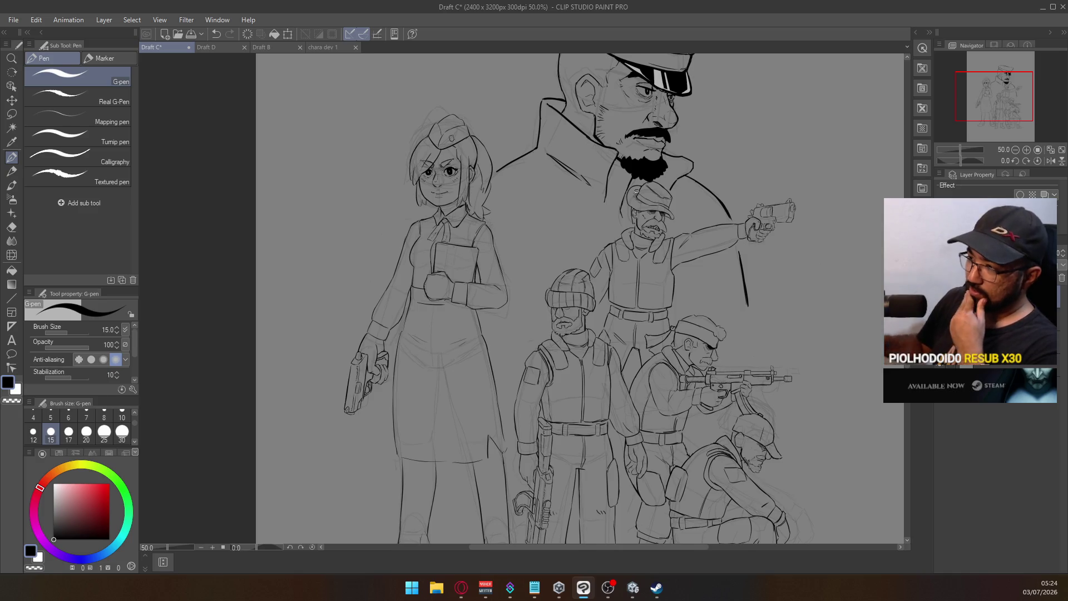
{"action": "key", "text": "alt+Tab"}
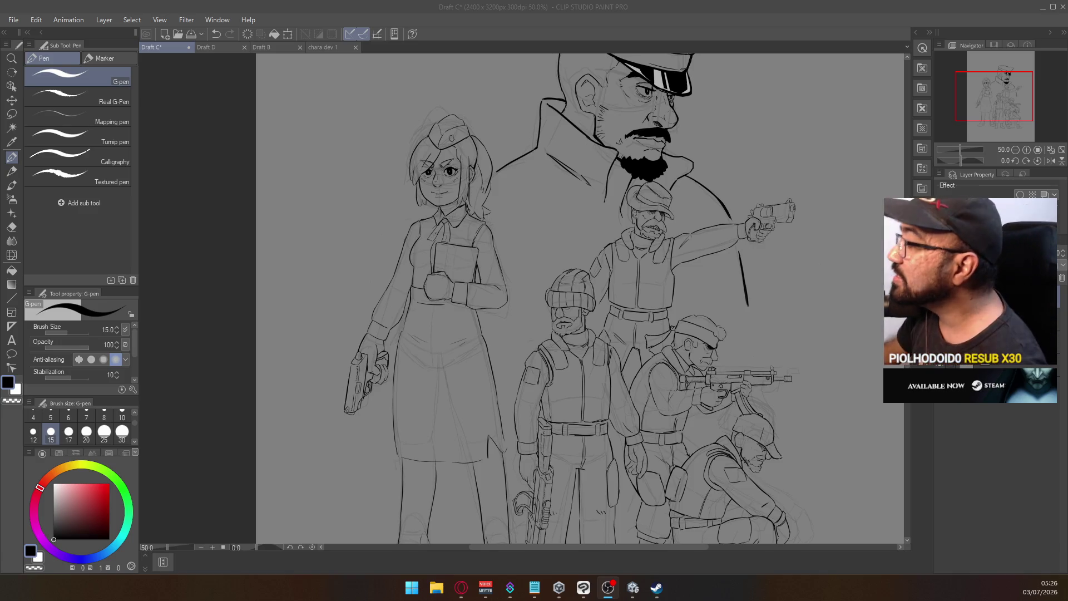
Step: Search for 'discord' from the Start menu and launch Discord
{"action": "left_click", "coordinate": [410, 587]}
{"action": "type", "text": "discord"}
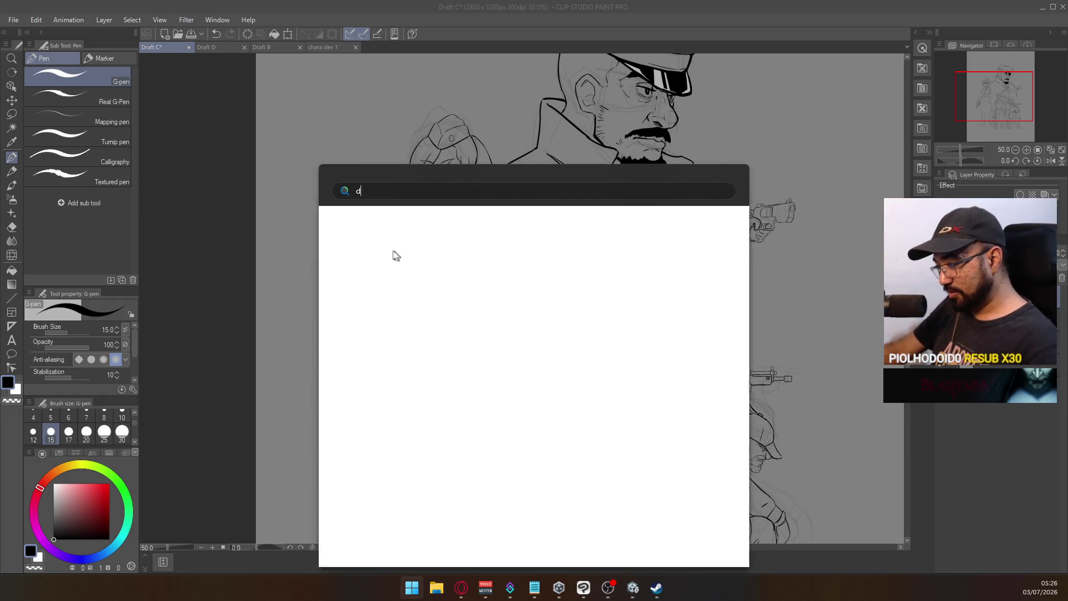
{"action": "key", "text": "Return"}
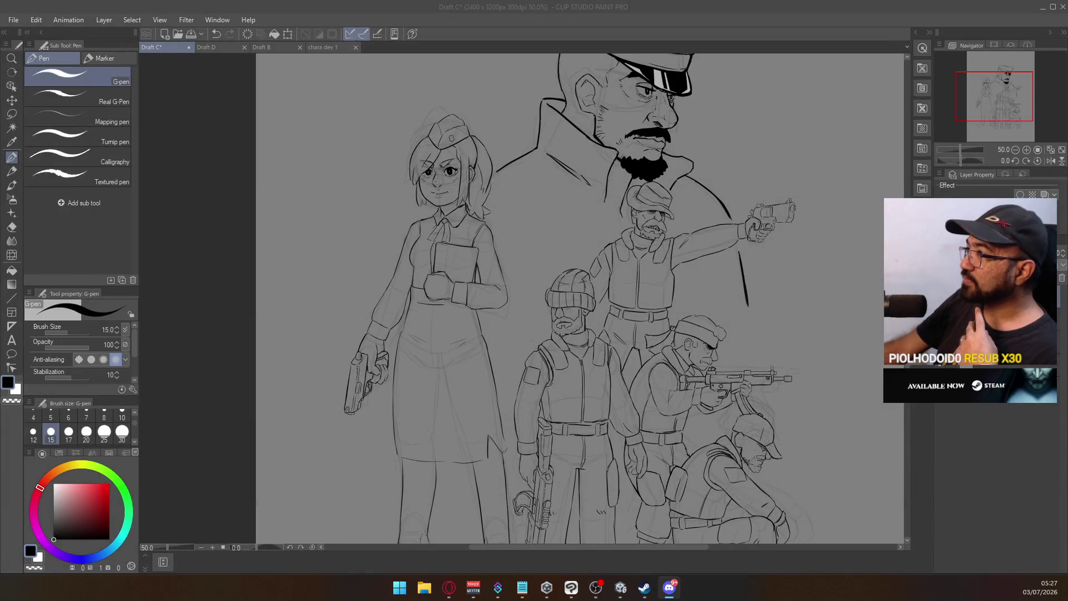
Step: Close the chara dev 1 and Draft B documents so only Draft D stays open
{"action": "left_click", "coordinate": [268, 46]}
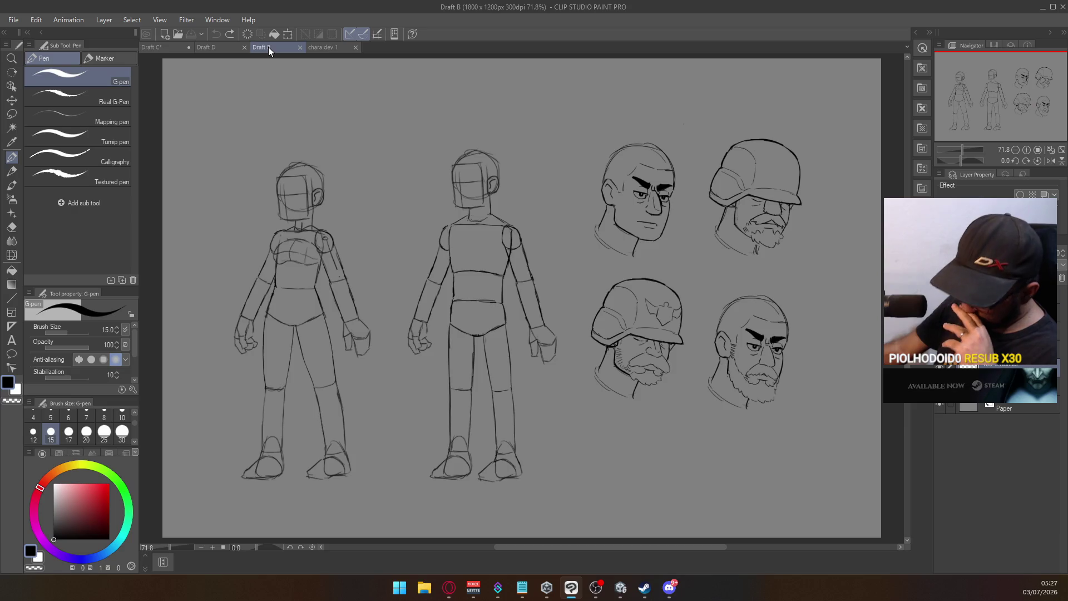
{"action": "left_click", "coordinate": [329, 49]}
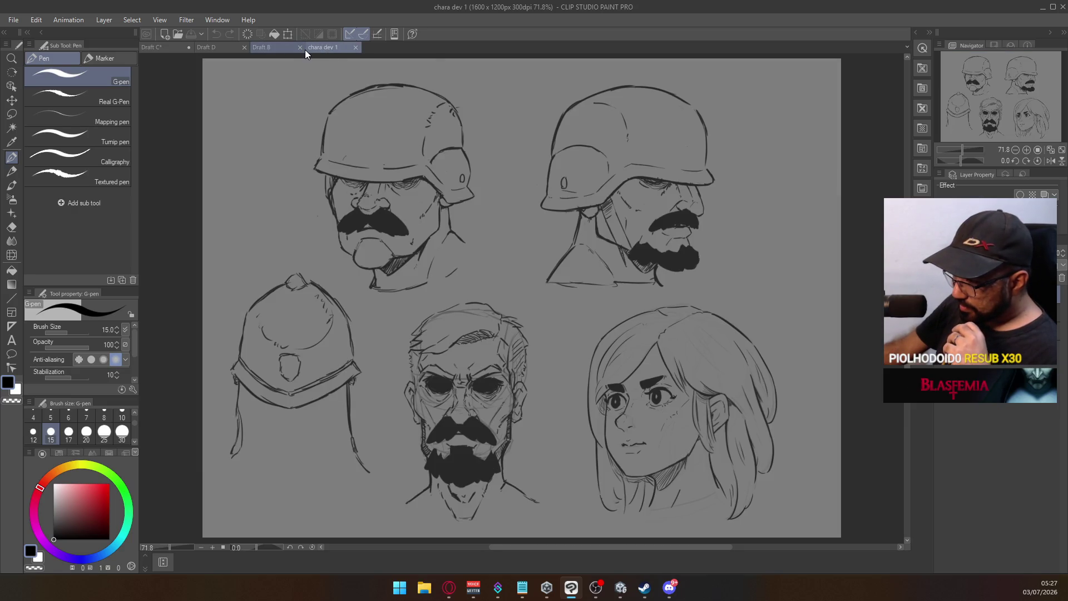
{"action": "left_click", "coordinate": [355, 47]}
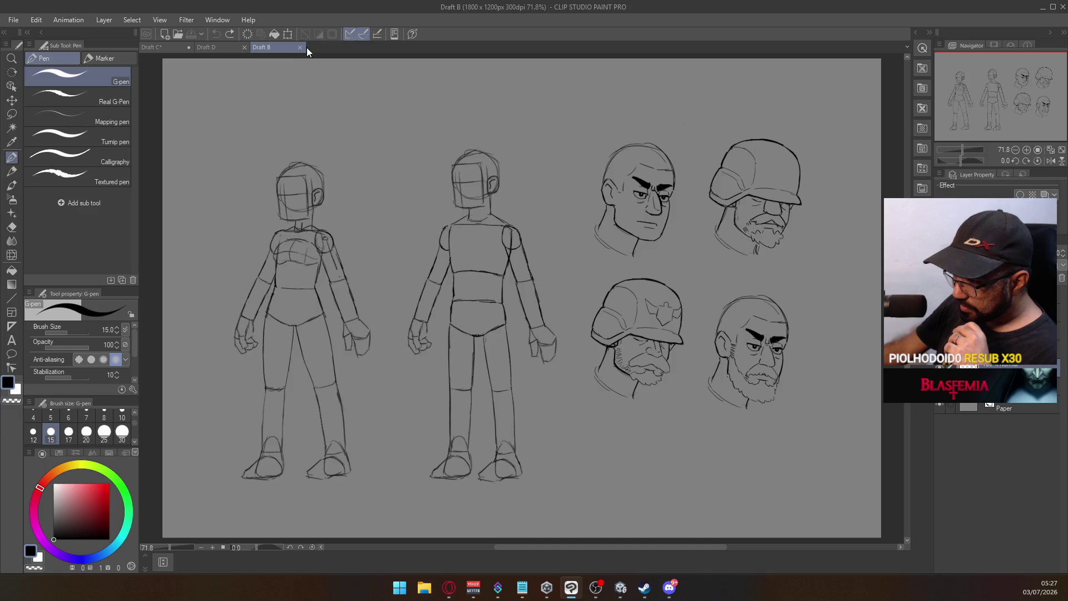
{"action": "left_click", "coordinate": [300, 48]}
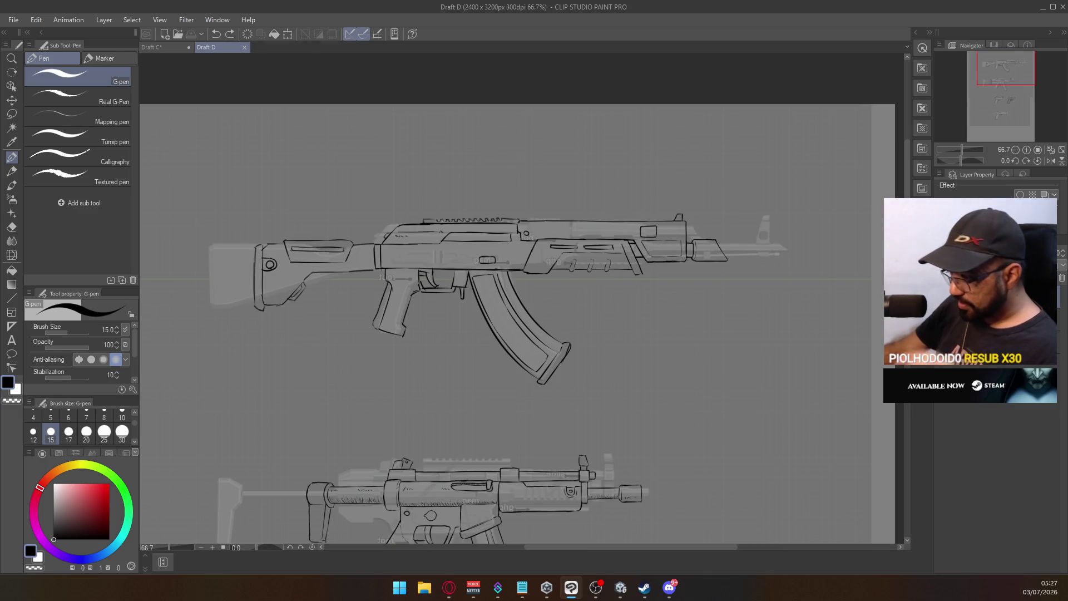
Step: Scroll Draft D's canvas down to the pistol sketches
{"action": "scroll", "coordinate": [518, 299], "scroll_direction": "down", "scroll_amount": 5}
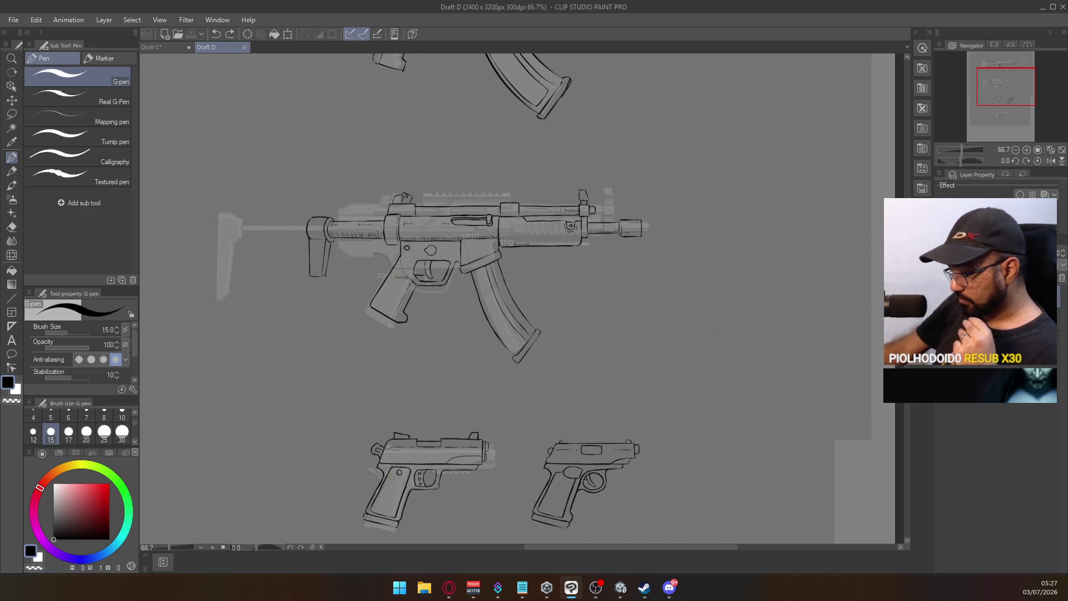
{"action": "scroll", "coordinate": [517, 299], "scroll_direction": "down", "scroll_amount": 5}
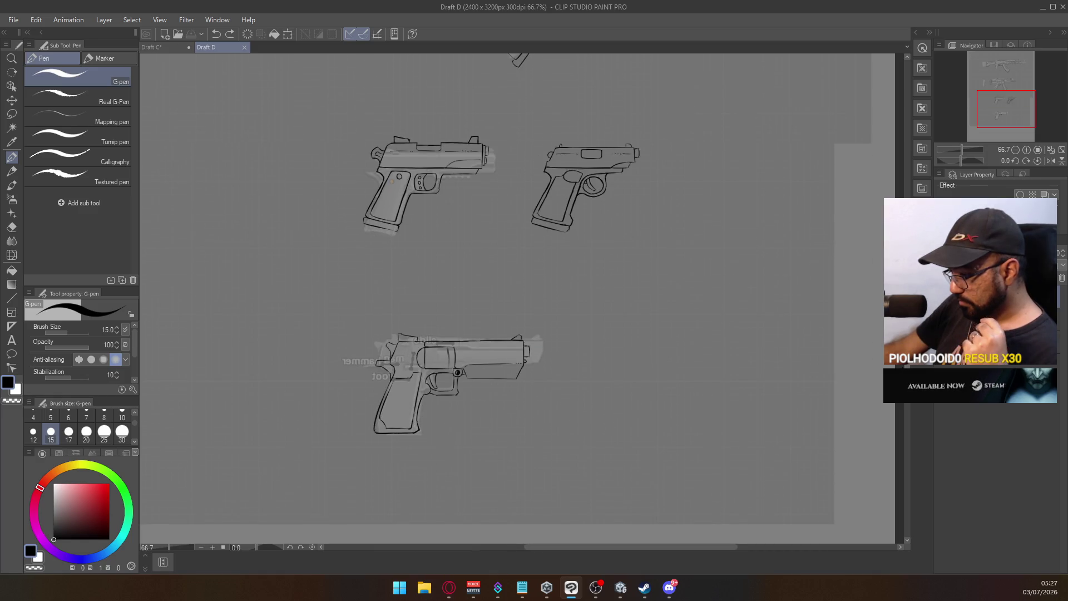
{"action": "scroll", "coordinate": [908, 366], "scroll_direction": "up", "scroll_amount": 1}
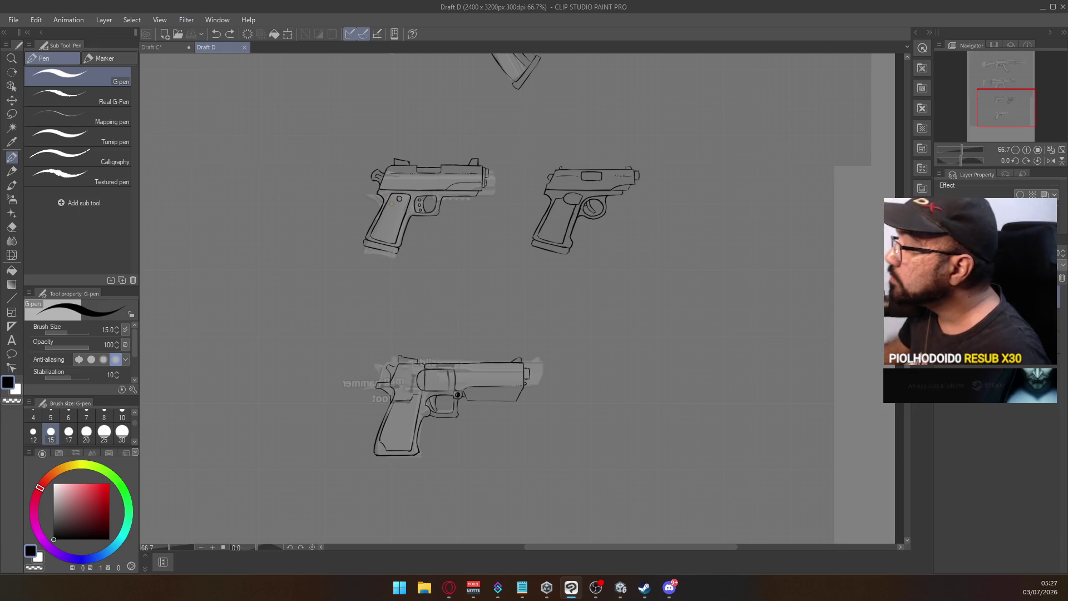
{"action": "key", "text": "alt+Tab"}
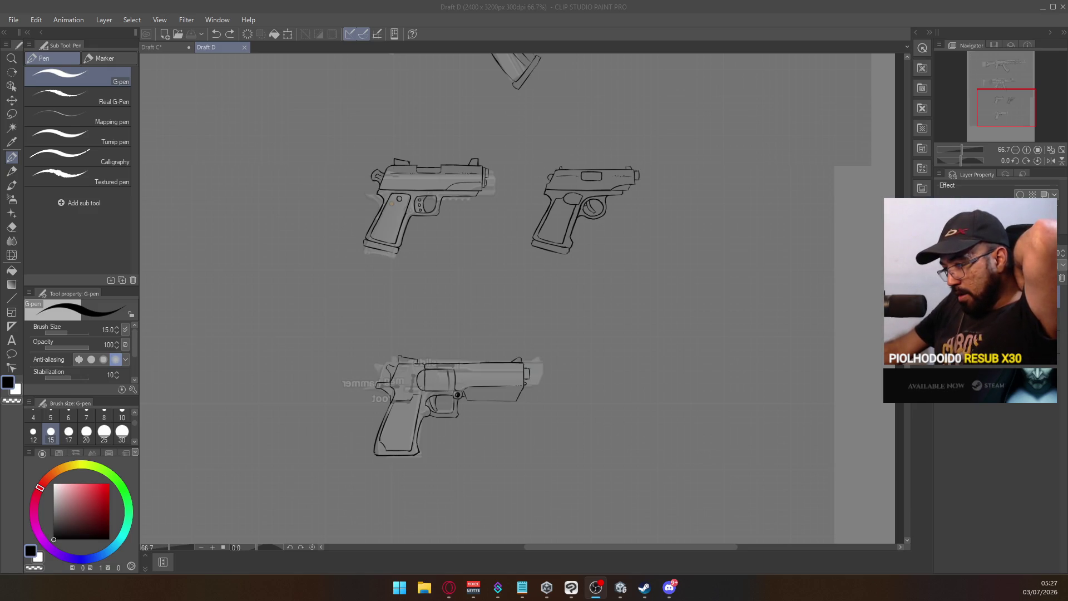
{"action": "key", "text": "alt+Tab"}
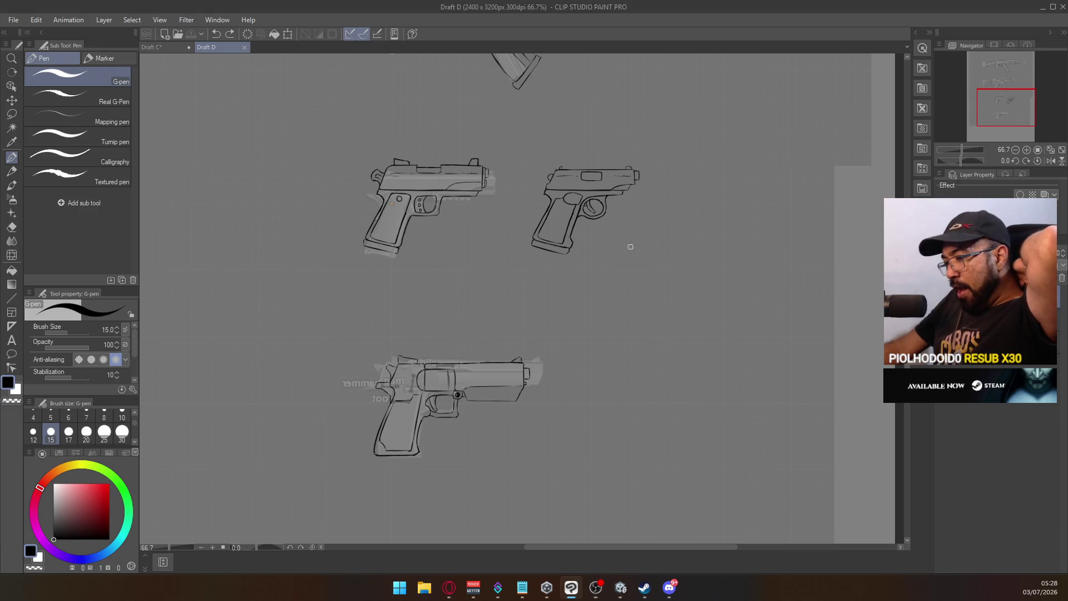
Step: Test-draw and undo an X beside the middle pistol, then reposition the view over the small pistols
{"action": "mouse_move", "coordinate": [610, 250]}
{"action": "left_mouse_down"}
{"action": "mouse_move", "coordinate": [654, 225]}
{"action": "mouse_move", "coordinate": [669, 260]}
{"action": "left_mouse_up"}
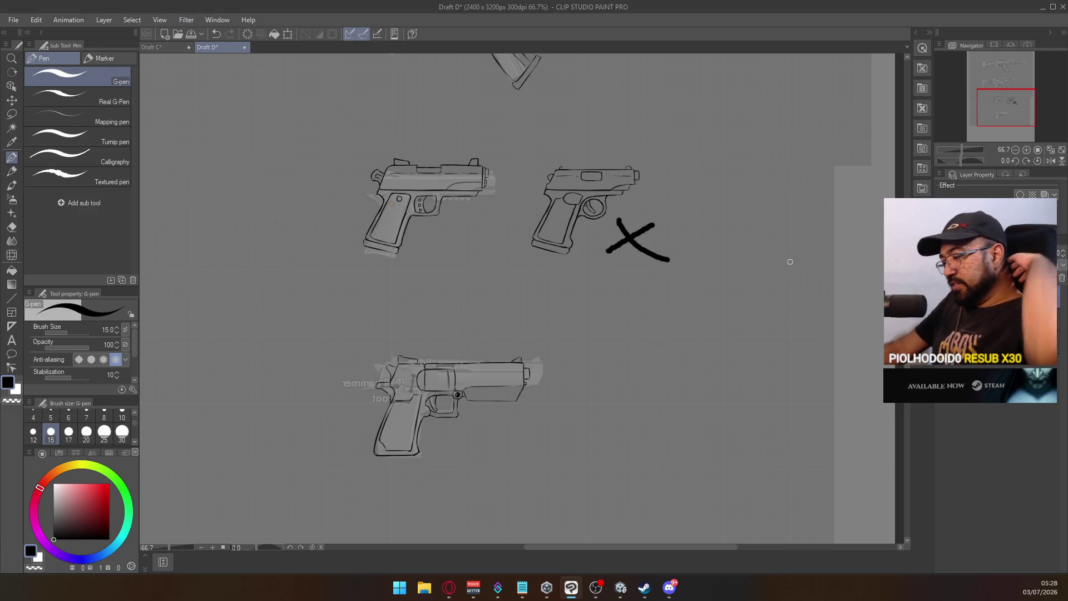
{"action": "key", "text": "ctrl+z"}
{"action": "key", "text": "ctrl+z"}
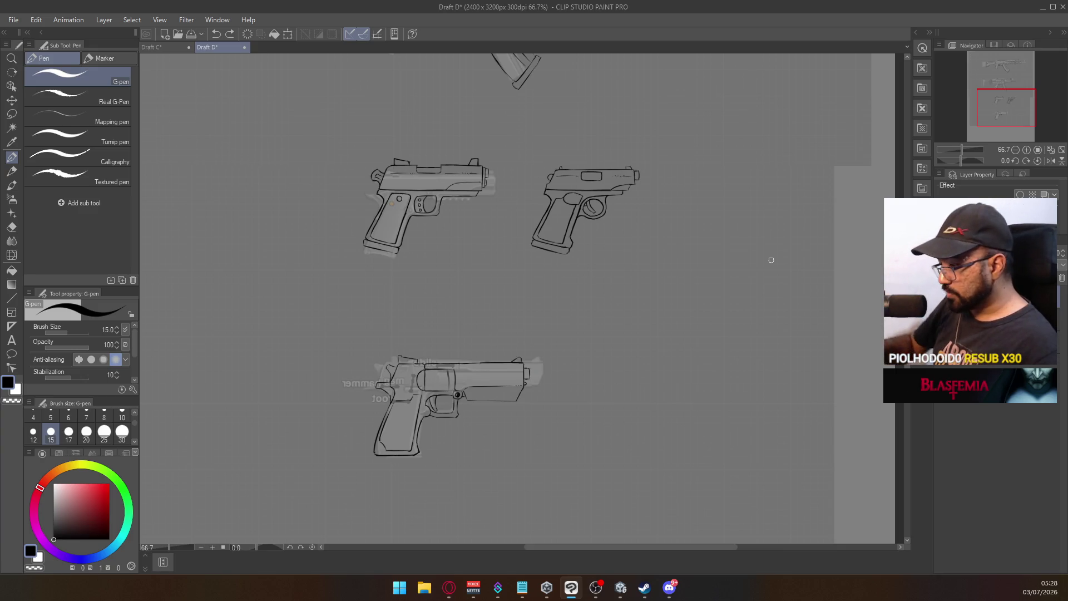
{"action": "left_click_drag", "start_coordinate": [633, 225], "coordinate": [663, 188]}
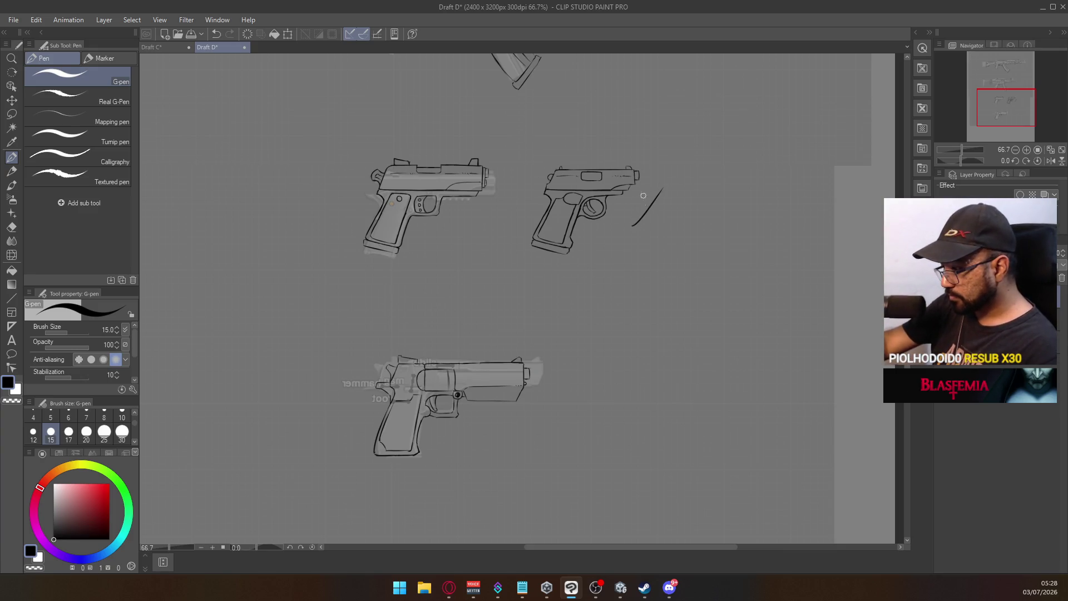
{"action": "scroll", "coordinate": [663, 208], "scroll_direction": "up", "scroll_amount": 4}
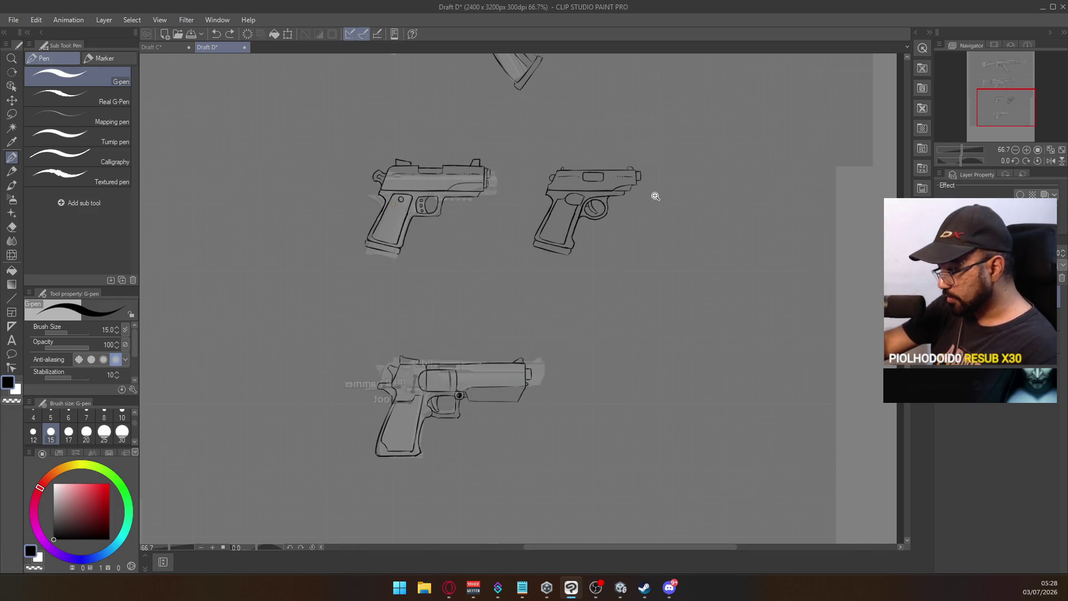
{"action": "left_click_drag", "start_coordinate": [644, 185], "coordinate": [639, 298]}
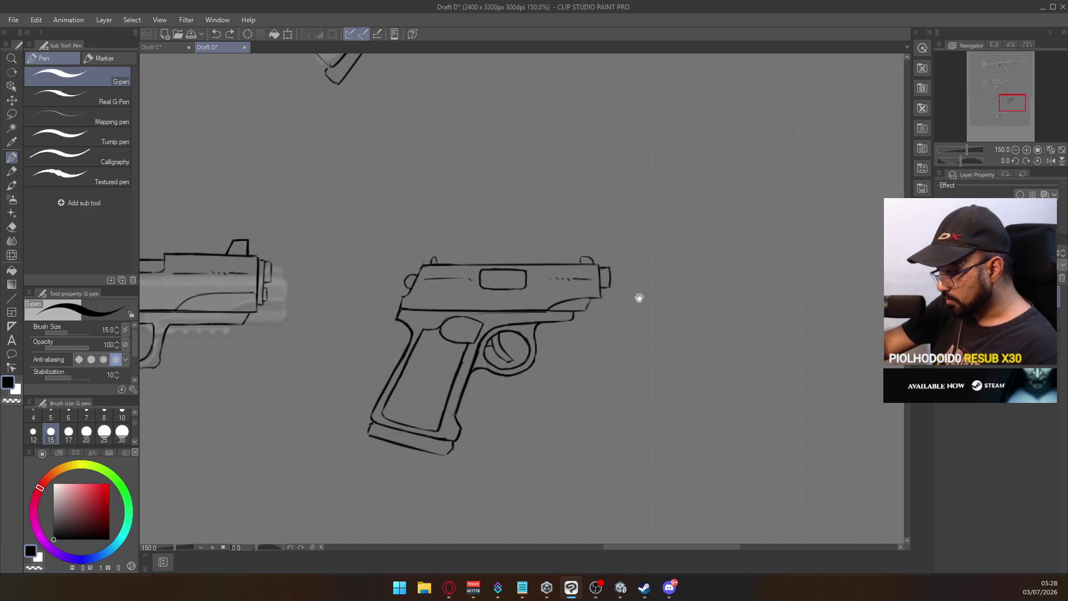
{"action": "scroll", "coordinate": [633, 219], "scroll_direction": "down", "scroll_amount": 2}
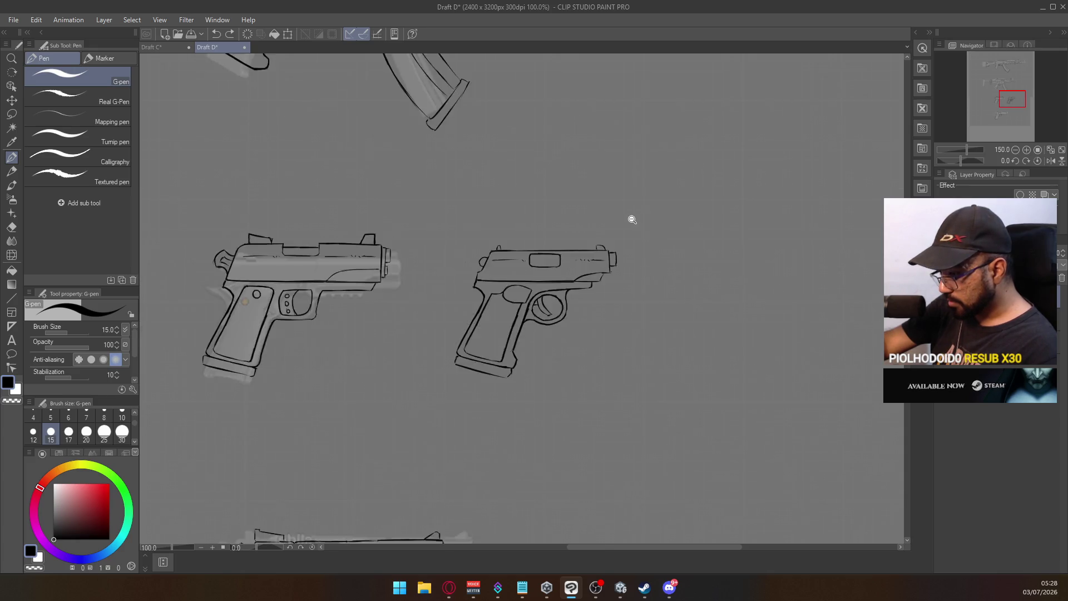
{"action": "scroll", "coordinate": [633, 219], "scroll_direction": "up", "scroll_amount": 1}
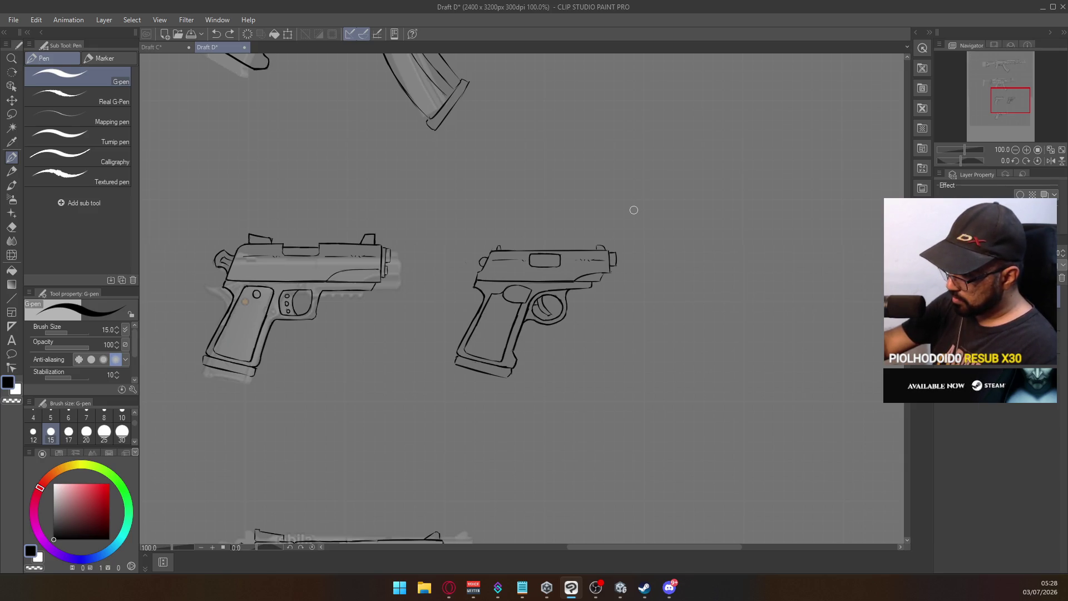
Step: Lasso the right pistol's slide and nudge it up slightly
{"action": "key", "text": "m"}
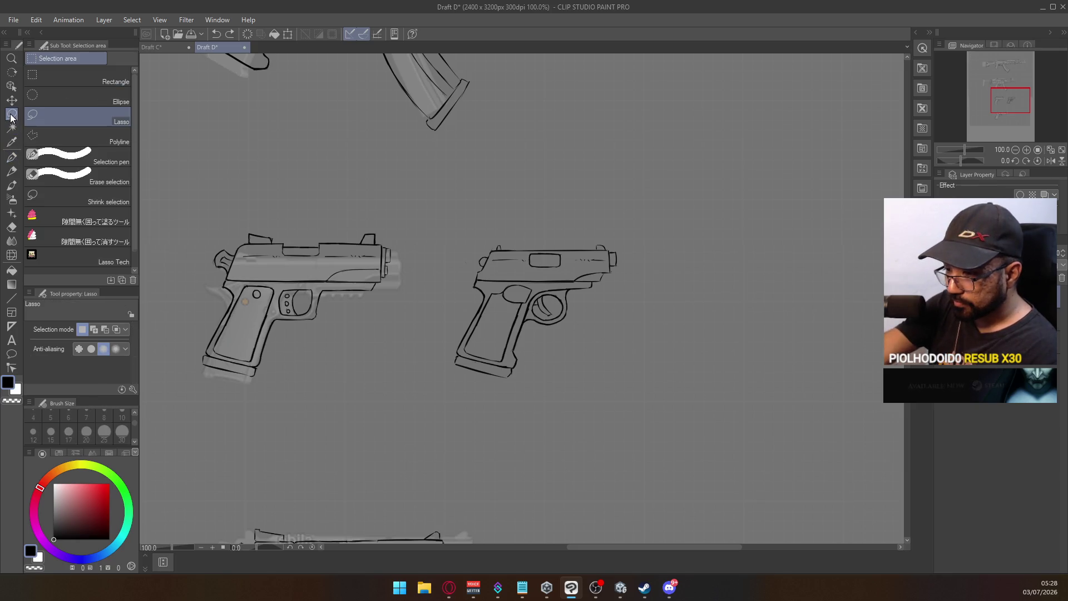
{"action": "mouse_move", "coordinate": [497, 216]}
{"action": "left_mouse_down"}
{"action": "mouse_move", "coordinate": [643, 249]}
{"action": "mouse_move", "coordinate": [624, 273]}
{"action": "mouse_move", "coordinate": [483, 266]}
{"action": "mouse_move", "coordinate": [467, 276]}
{"action": "left_mouse_up"}
{"action": "scroll", "coordinate": [483, 263], "scroll_direction": "up", "scroll_amount": 3}
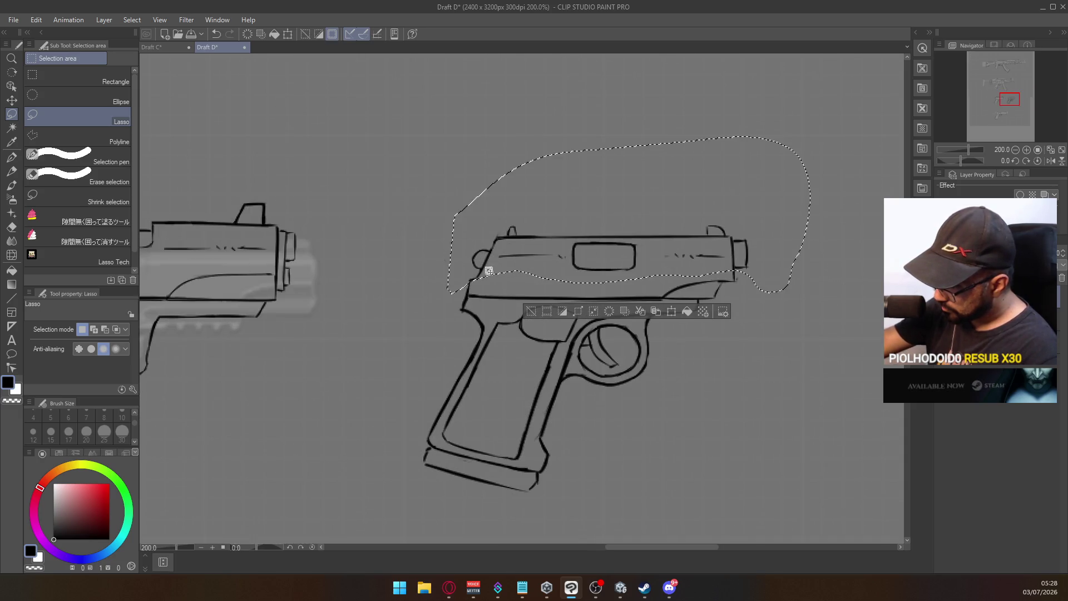
{"action": "left_click_drag", "start_coordinate": [663, 223], "coordinate": [667, 213]}
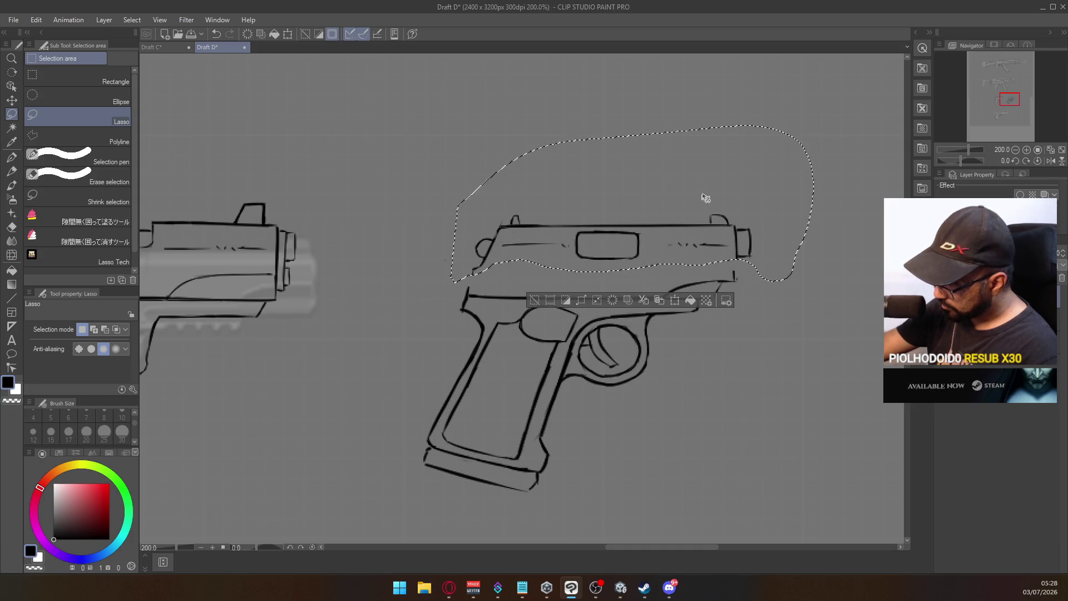
{"action": "left_click", "coordinate": [765, 314]}
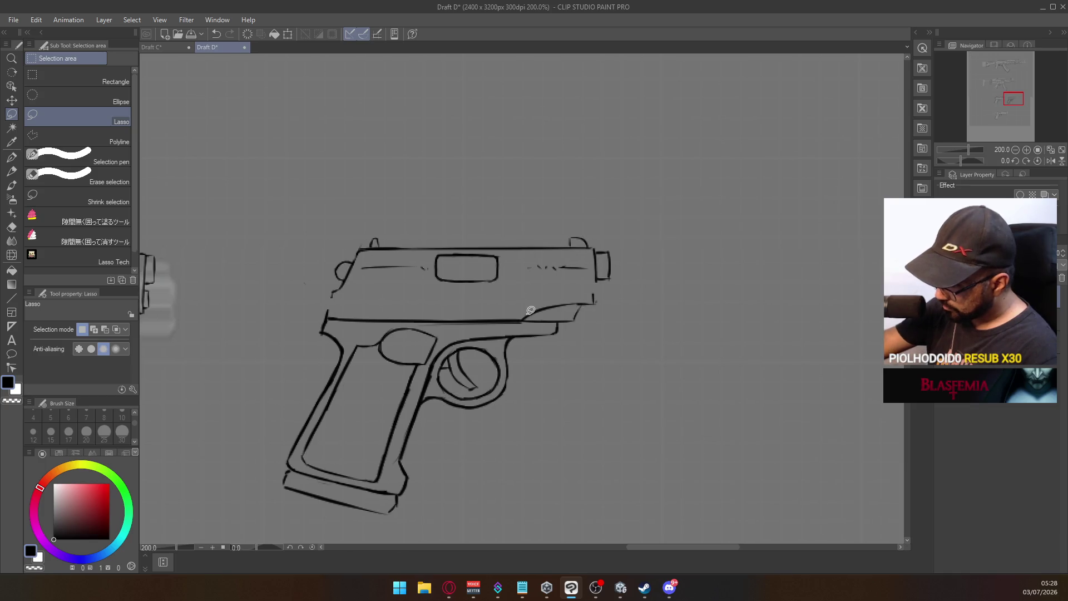
Step: Lasso the slide's front end and transform it about 70 px right to lengthen it
{"action": "left_click_drag", "start_coordinate": [529, 243], "coordinate": [641, 238]}
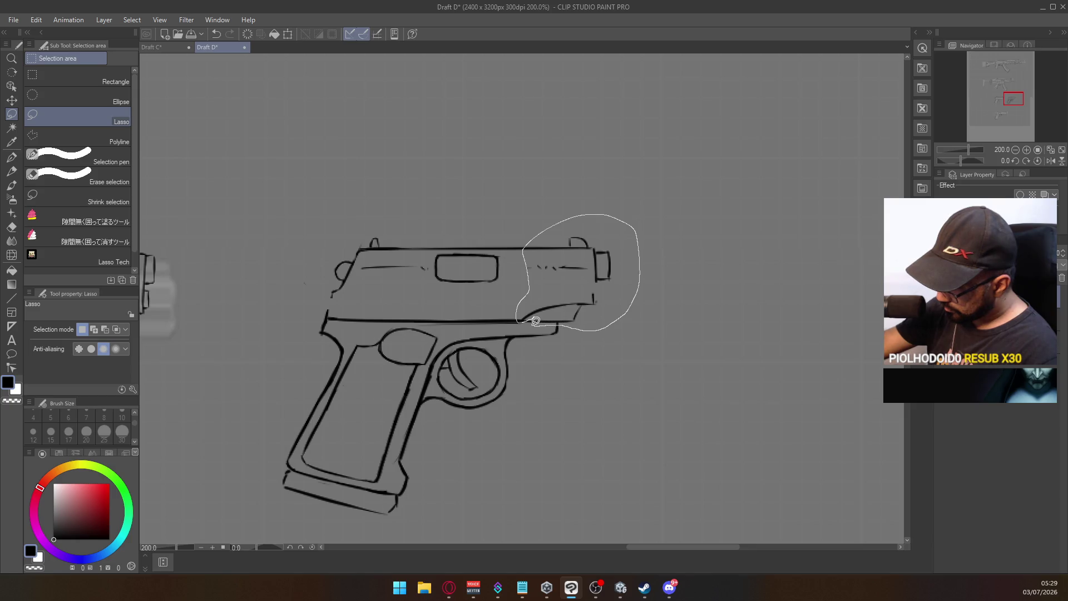
{"action": "left_click_drag", "start_coordinate": [529, 315], "coordinate": [530, 316]}
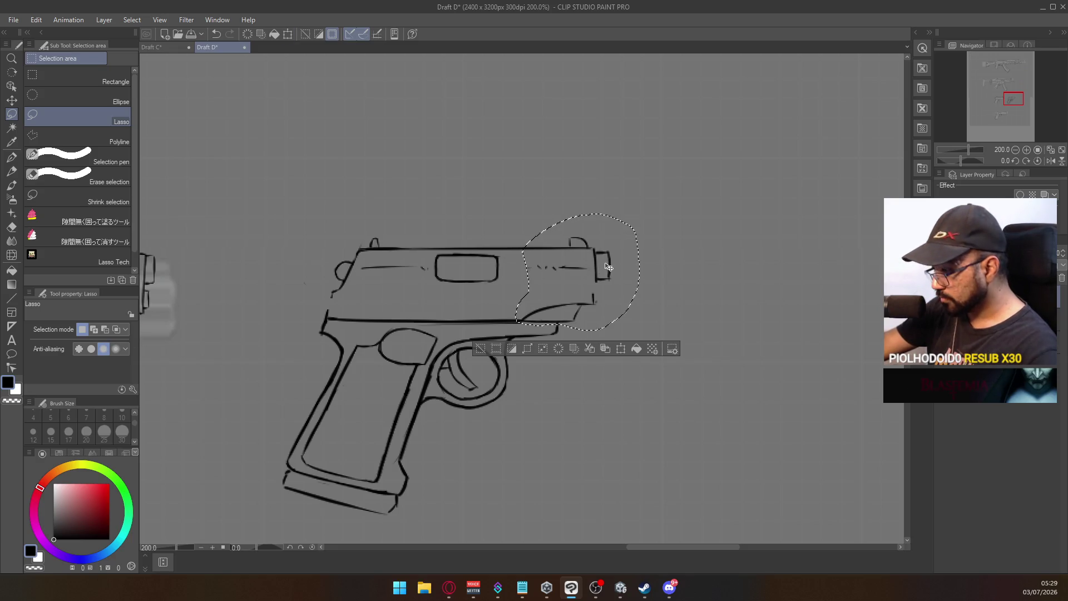
{"action": "key", "text": "ctrl+t"}
{"action": "left_click_drag", "start_coordinate": [605, 278], "coordinate": [654, 272]}
{"action": "left_click", "coordinate": [609, 349]}
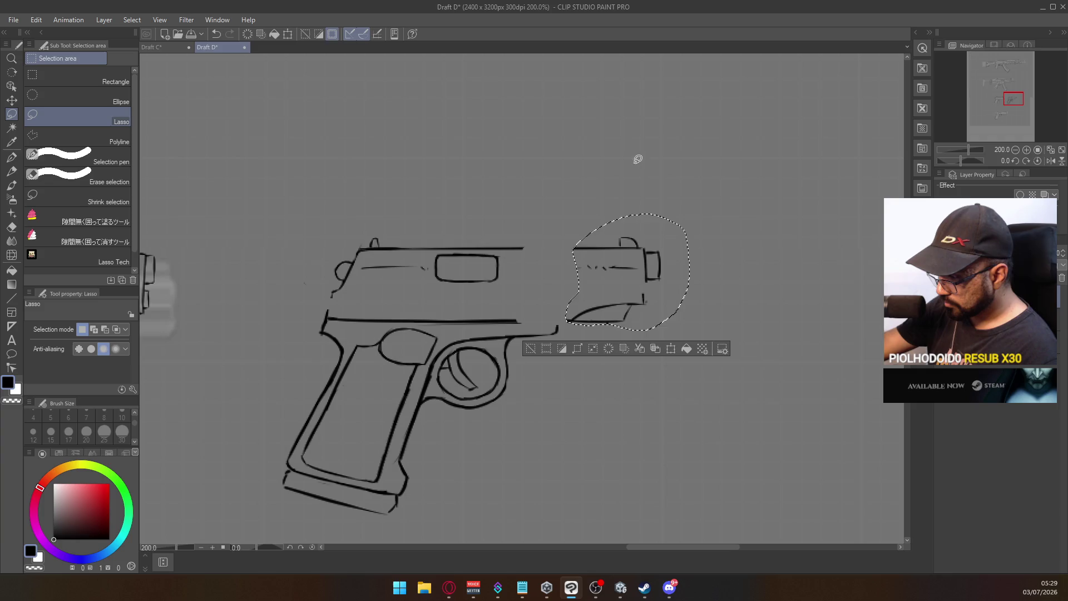
{"action": "key", "text": "ctrl+d"}
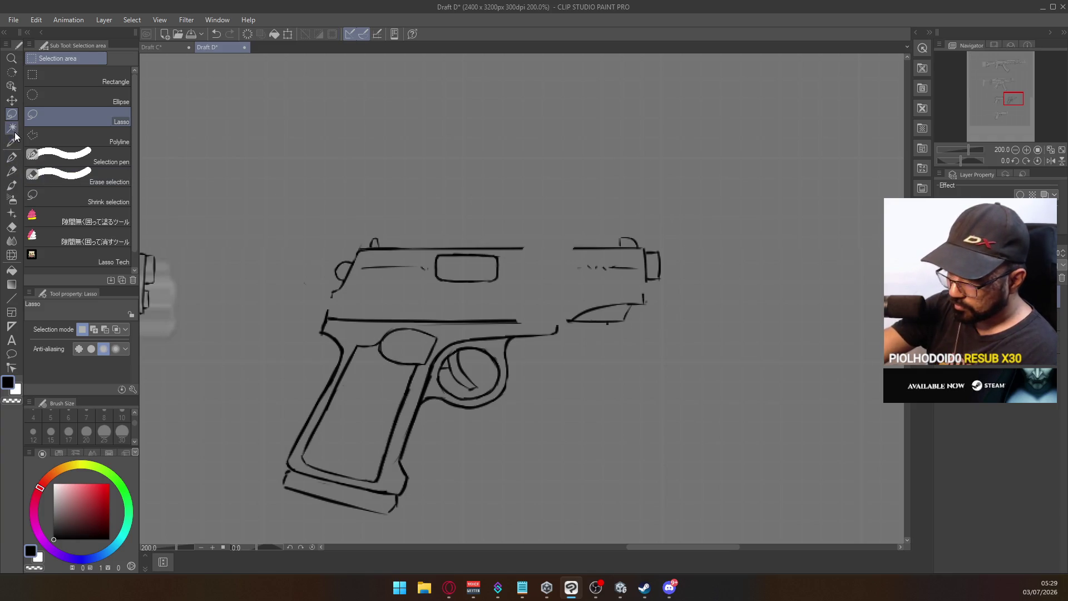
Step: Try extending the slide's top line with the pen, undoing both attempts
{"action": "left_click", "coordinate": [12, 159]}
{"action": "left_click_drag", "start_coordinate": [557, 246], "coordinate": [532, 248]}
{"action": "key", "text": "ctrl+z"}
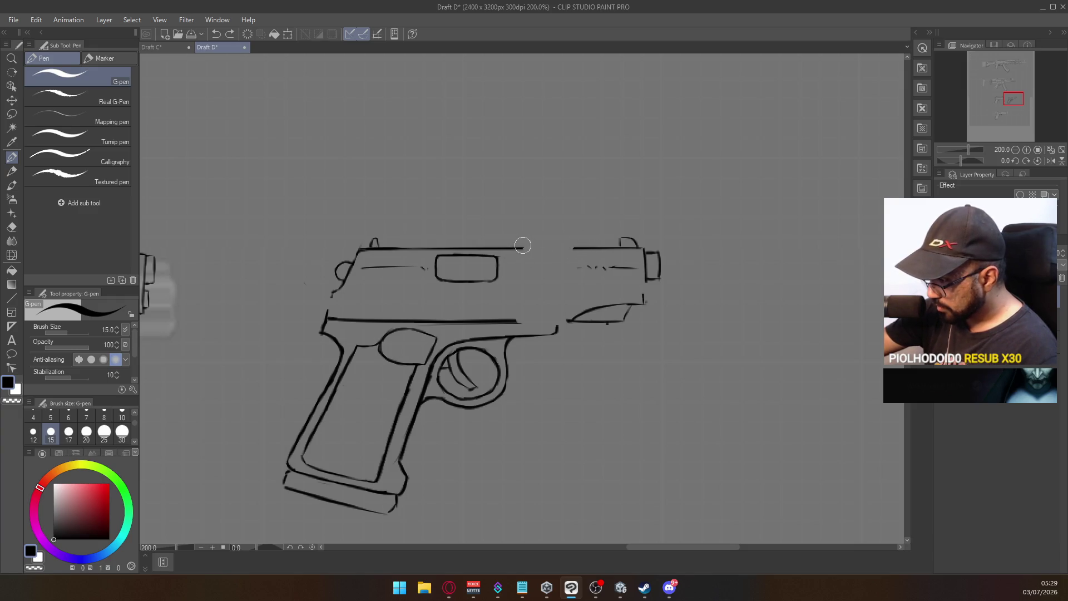
{"action": "mouse_move", "coordinate": [561, 246]}
{"action": "left_mouse_down"}
{"action": "mouse_move", "coordinate": [588, 246]}
{"action": "mouse_move", "coordinate": [558, 247]}
{"action": "mouse_move", "coordinate": [576, 248]}
{"action": "left_mouse_up"}
{"action": "key", "text": "ctrl+z"}
{"action": "key", "text": "ctrl+z"}
{"action": "key", "text": "ctrl+z"}
{"action": "key", "text": "ctrl+z"}
{"action": "key", "text": "ctrl+z"}
{"action": "key", "text": "ctrl+z"}
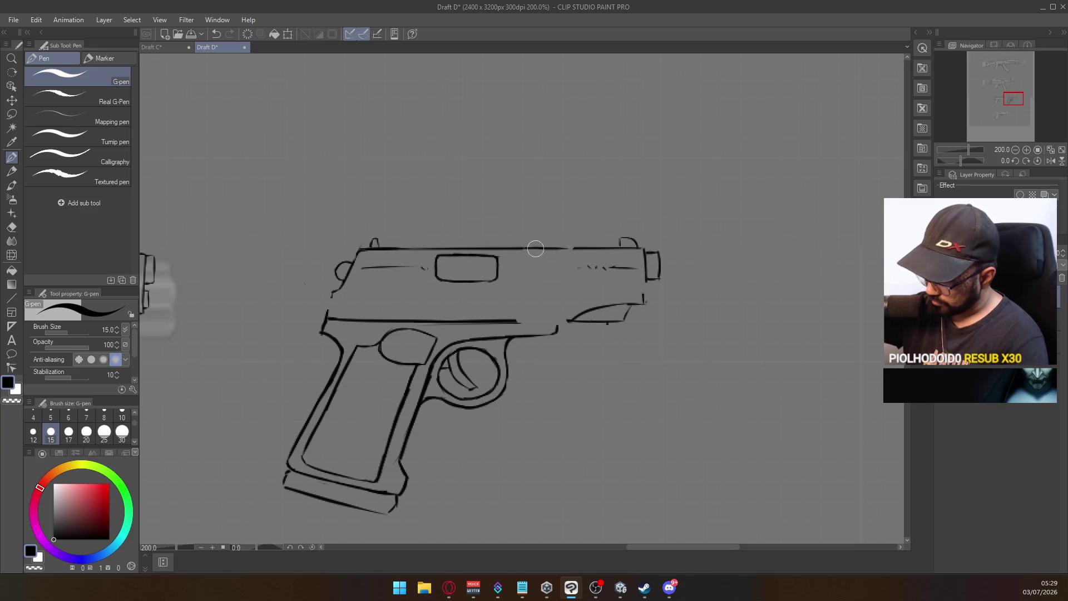
Step: Try extending the lower slide line rightward several times, undoing each attempt
{"action": "left_click_drag", "start_coordinate": [506, 320], "coordinate": [579, 322]}
{"action": "key", "text": "ctrl+z"}
{"action": "key", "text": "ctrl+z"}
{"action": "left_click_drag", "start_coordinate": [502, 321], "coordinate": [582, 322]}
{"action": "key", "text": "ctrl+z"}
{"action": "key", "text": "ctrl+z"}
{"action": "key", "text": "ctrl+z"}
{"action": "key", "text": "ctrl+z"}
{"action": "mouse_move", "coordinate": [504, 321]}
{"action": "left_mouse_down"}
{"action": "mouse_move", "coordinate": [567, 322]}
{"action": "mouse_move", "coordinate": [556, 322]}
{"action": "left_mouse_up"}
{"action": "key", "text": "ctrl+z"}
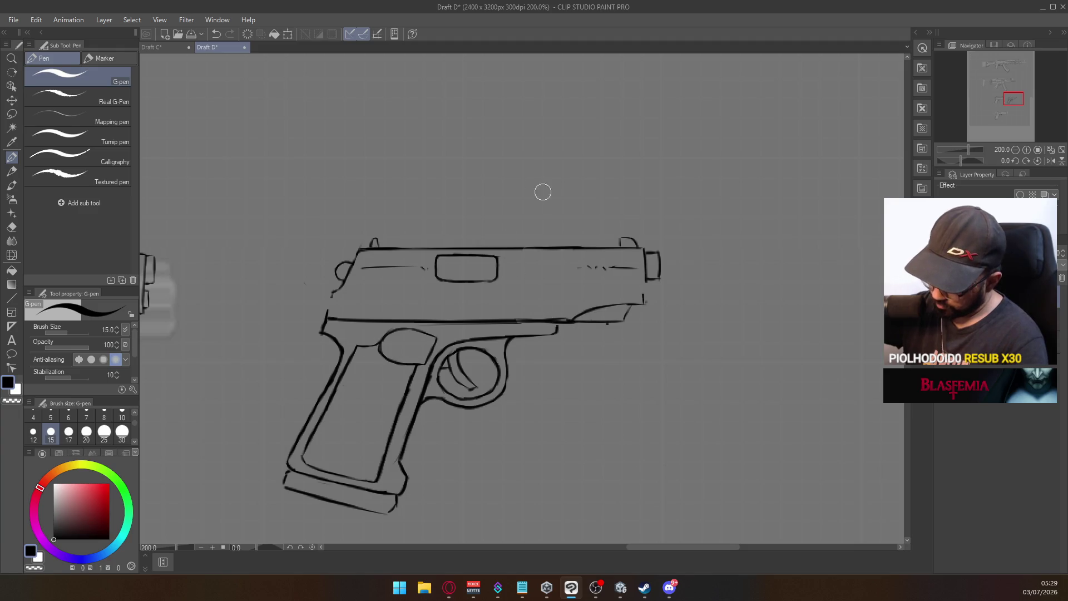
Step: Extend the slide's muzzle-end vertical edge downward with the G-pen, then switch to the Eraser
{"action": "scroll", "coordinate": [579, 228], "scroll_direction": "down", "scroll_amount": 4}
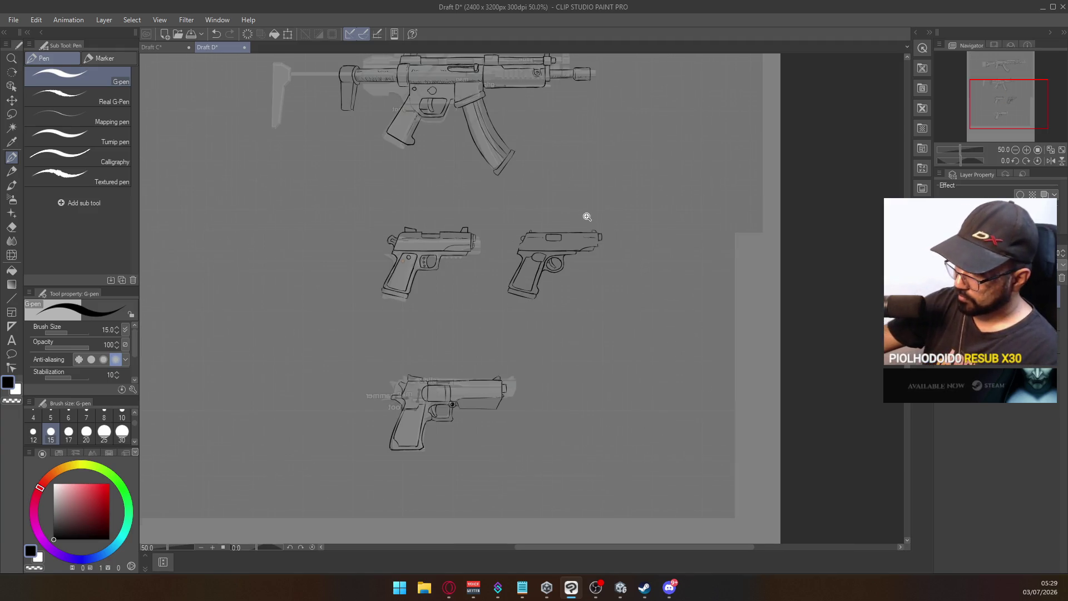
{"action": "scroll", "coordinate": [586, 211], "scroll_direction": "up", "scroll_amount": 3}
{"action": "scroll", "coordinate": [388, 321], "scroll_direction": "up", "scroll_amount": 3}
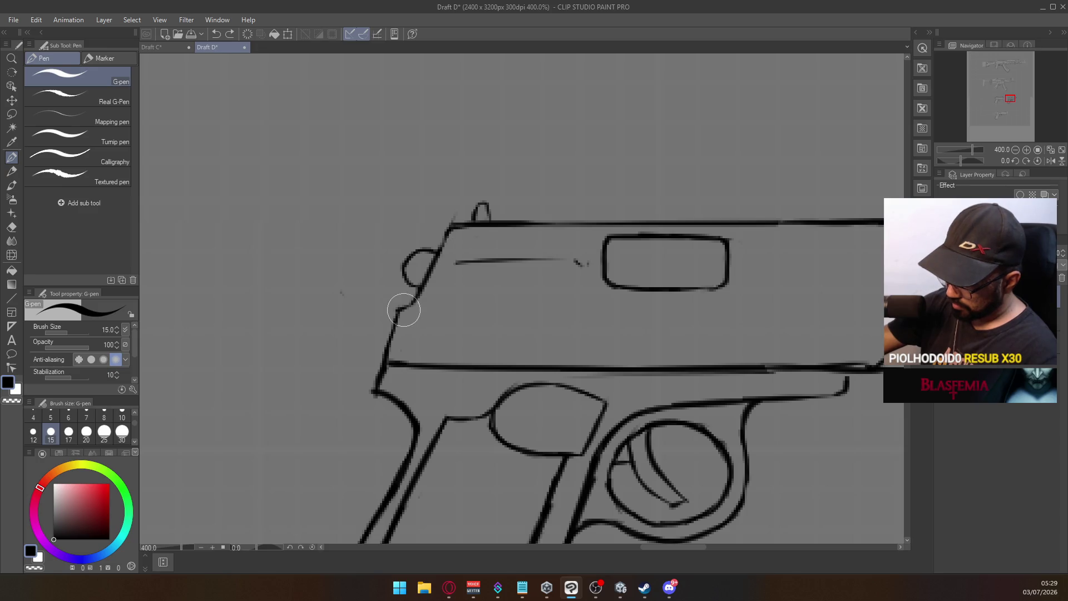
{"action": "scroll", "coordinate": [551, 209], "scroll_direction": "down", "scroll_amount": 4}
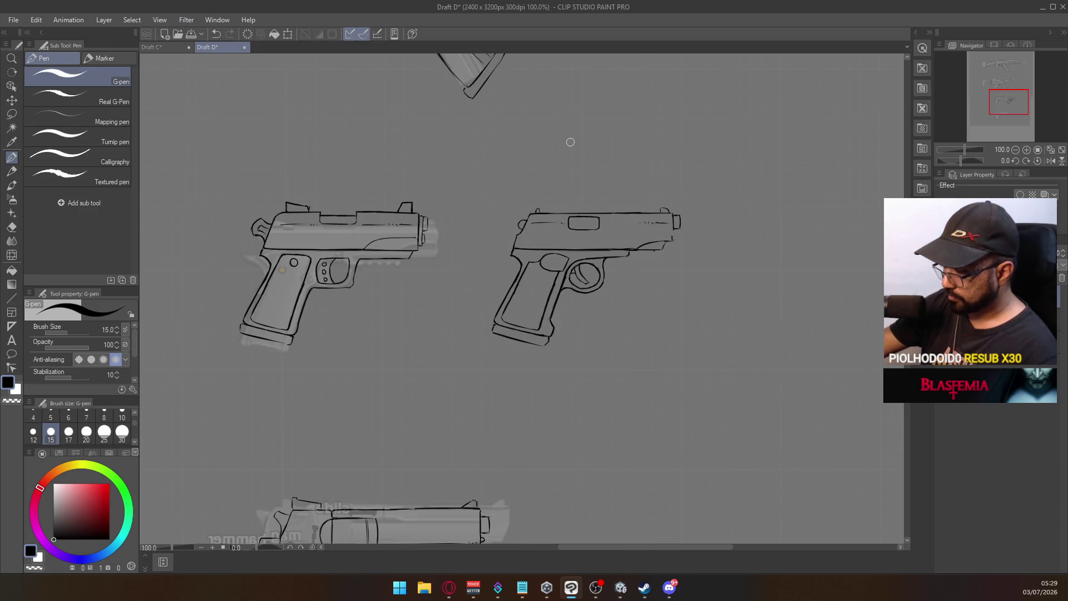
{"action": "scroll", "coordinate": [674, 217], "scroll_direction": "up", "scroll_amount": 4}
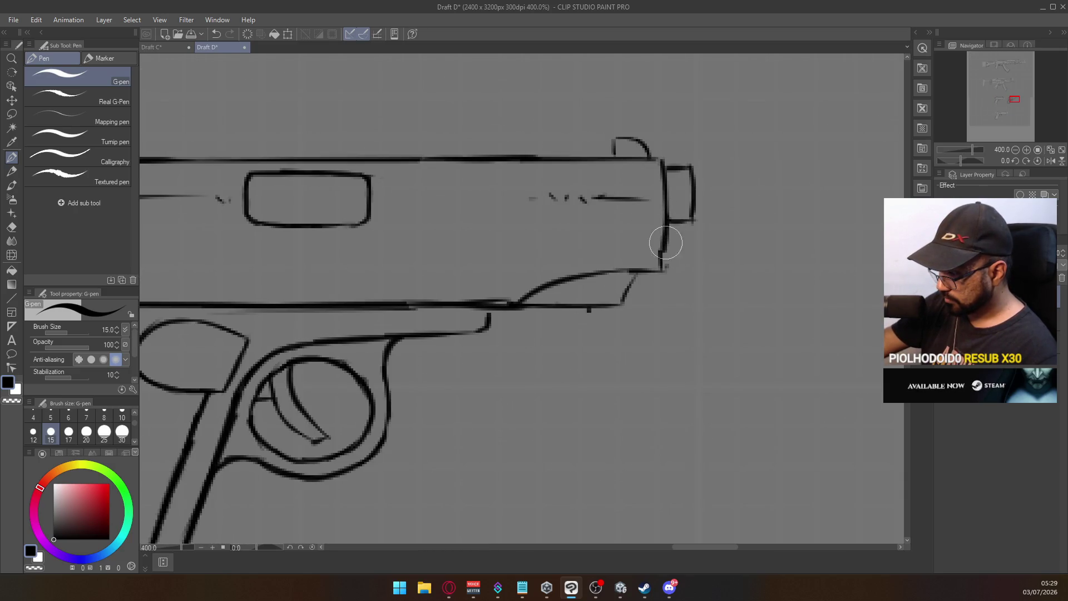
{"action": "left_click_drag", "start_coordinate": [668, 219], "coordinate": [662, 270]}
{"action": "key", "text": "ctrl+z"}
{"action": "mouse_move", "coordinate": [667, 223]}
{"action": "left_mouse_down"}
{"action": "mouse_move", "coordinate": [663, 263]}
{"action": "mouse_move", "coordinate": [660, 246]}
{"action": "left_mouse_up"}
{"action": "key", "text": "e"}
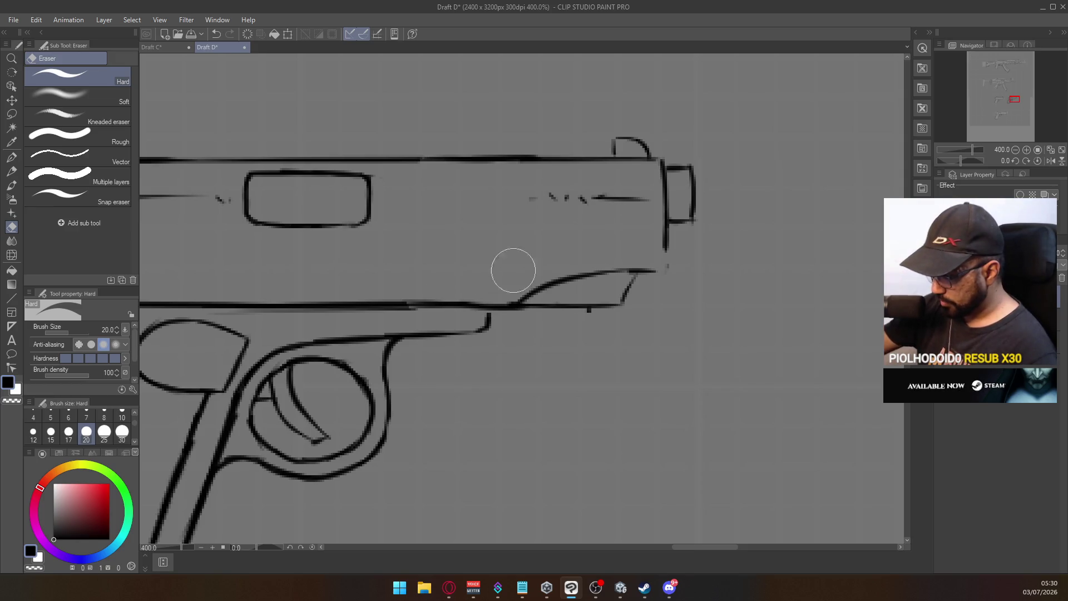
Step: Erase the small tick, the stray mark and the old curve above the trigger guard
{"action": "left_click_drag", "start_coordinate": [592, 303], "coordinate": [592, 305]}
{"action": "left_click_drag", "start_coordinate": [666, 263], "coordinate": [675, 262]}
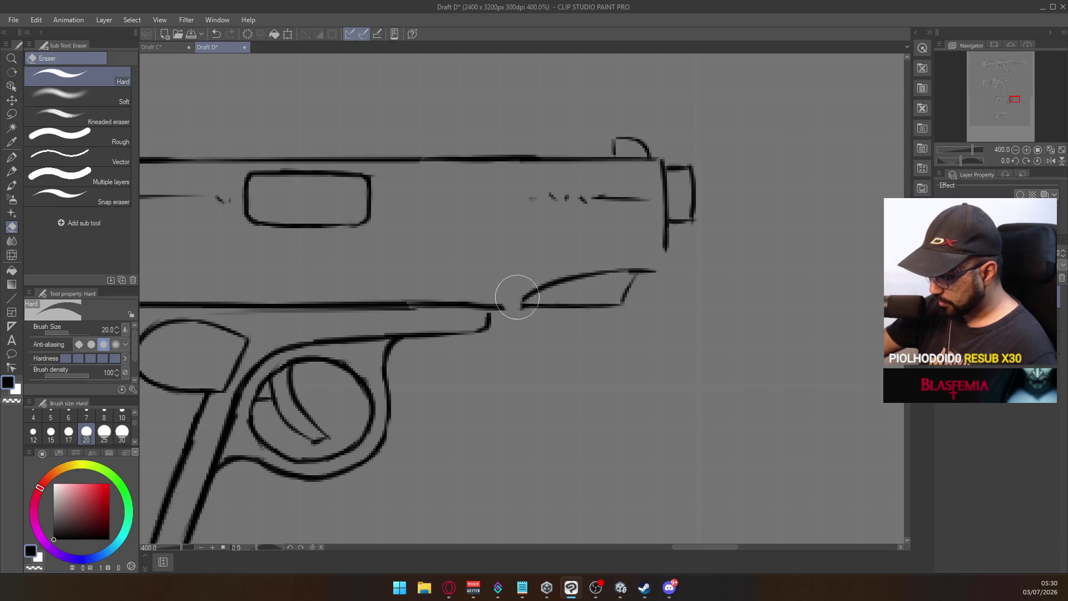
{"action": "mouse_move", "coordinate": [572, 252]}
{"action": "left_mouse_down"}
{"action": "mouse_move", "coordinate": [568, 279]}
{"action": "mouse_move", "coordinate": [646, 271]}
{"action": "mouse_move", "coordinate": [583, 274]}
{"action": "left_mouse_up"}
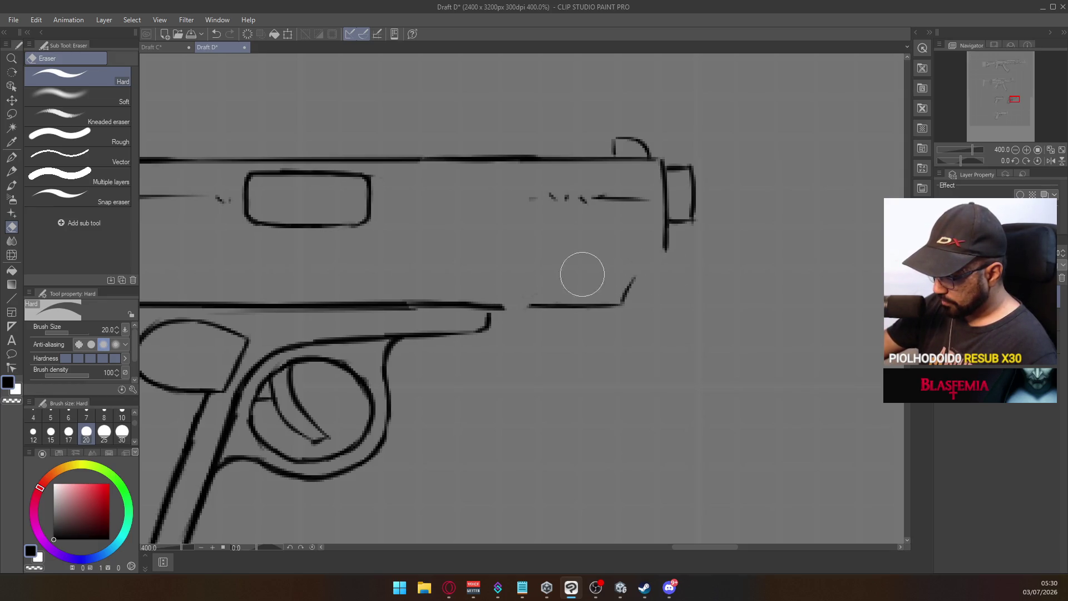
Step: Ink a new diagonal curve rising from the lower slide line
{"action": "key", "text": "p"}
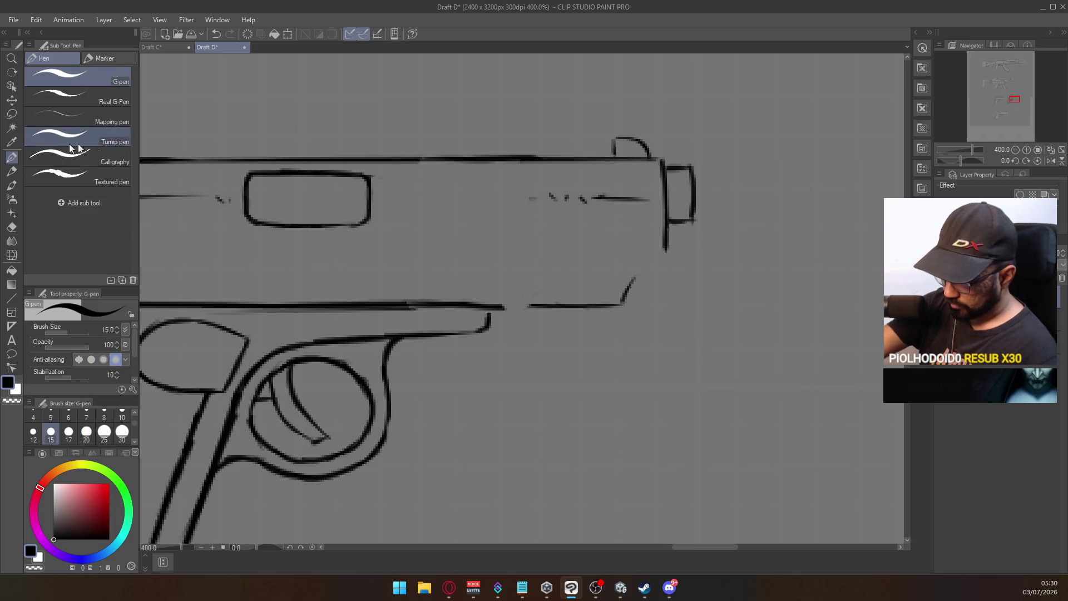
{"action": "left_click_drag", "start_coordinate": [504, 306], "coordinate": [518, 281]}
{"action": "key", "text": "ctrl+z"}
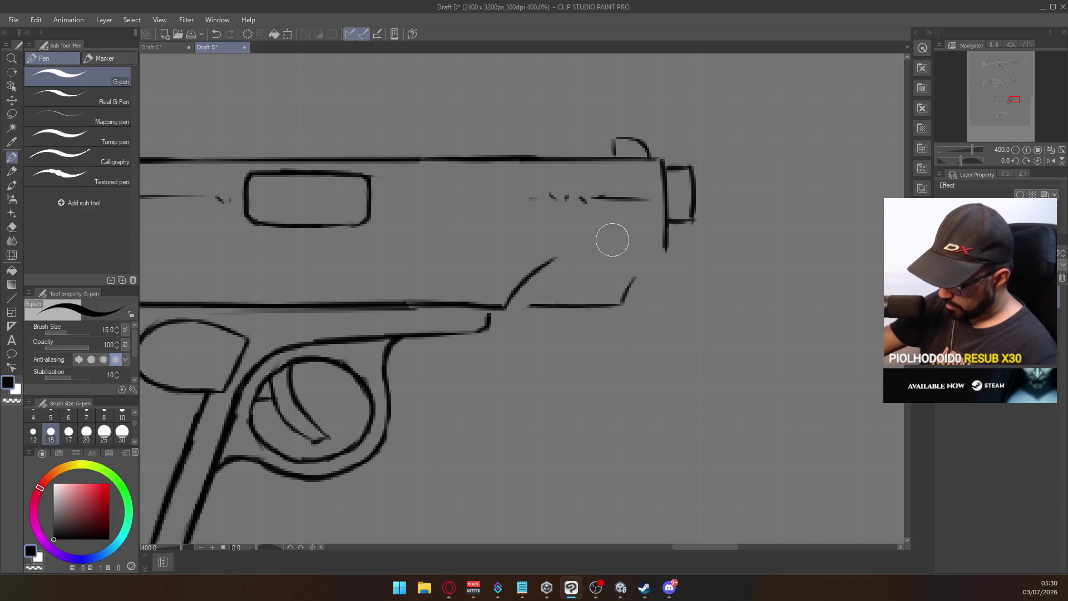
{"action": "left_click_drag", "start_coordinate": [504, 306], "coordinate": [546, 267]}
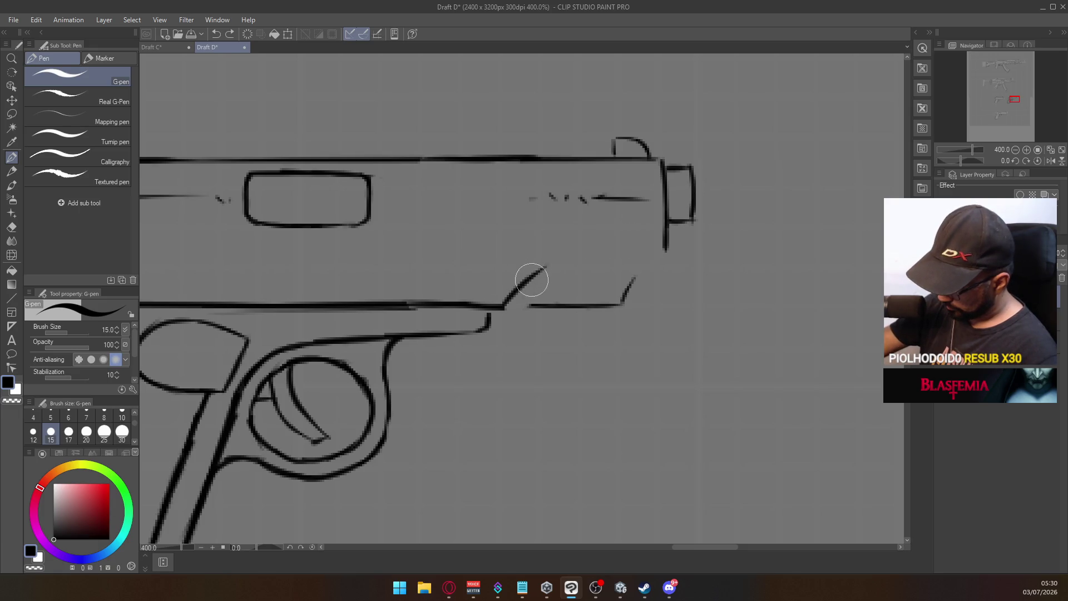
Step: Try longer curve and touch-up strokes toward the slide's front, undoing each
{"action": "left_click_drag", "start_coordinate": [506, 305], "coordinate": [615, 250]}
{"action": "key", "text": "ctrl+z"}
{"action": "mouse_move", "coordinate": [507, 305]}
{"action": "left_mouse_down"}
{"action": "mouse_move", "coordinate": [612, 253]}
{"action": "mouse_move", "coordinate": [668, 248]}
{"action": "left_mouse_up"}
{"action": "key", "text": "ctrl+z"}
{"action": "left_click_drag", "start_coordinate": [557, 257], "coordinate": [656, 251]}
{"action": "key", "text": "ctrl+z"}
{"action": "left_click_drag", "start_coordinate": [573, 255], "coordinate": [657, 248]}
{"action": "key", "text": "ctrl+z"}
{"action": "mouse_move", "coordinate": [577, 257]}
{"action": "left_mouse_down"}
{"action": "mouse_move", "coordinate": [665, 251]}
{"action": "mouse_move", "coordinate": [622, 303]}
{"action": "left_mouse_up"}
{"action": "key", "text": "ctrl+z"}
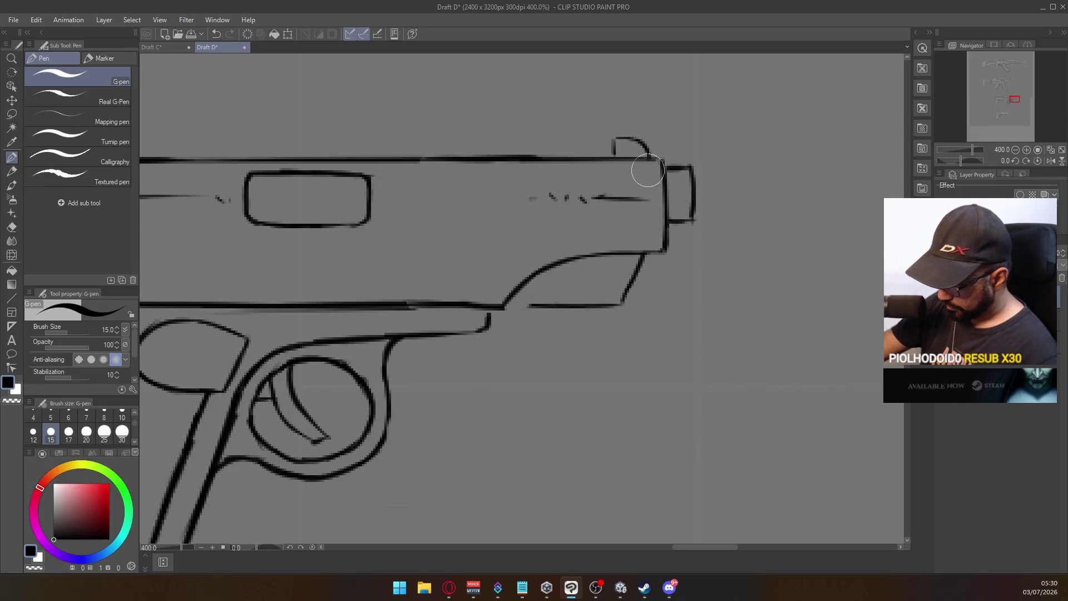
{"action": "left_click_drag", "start_coordinate": [504, 305], "coordinate": [549, 281]}
{"action": "key", "text": "ctrl+z"}
{"action": "left_click_drag", "start_coordinate": [493, 312], "coordinate": [550, 284]}
{"action": "key", "text": "ctrl+z"}
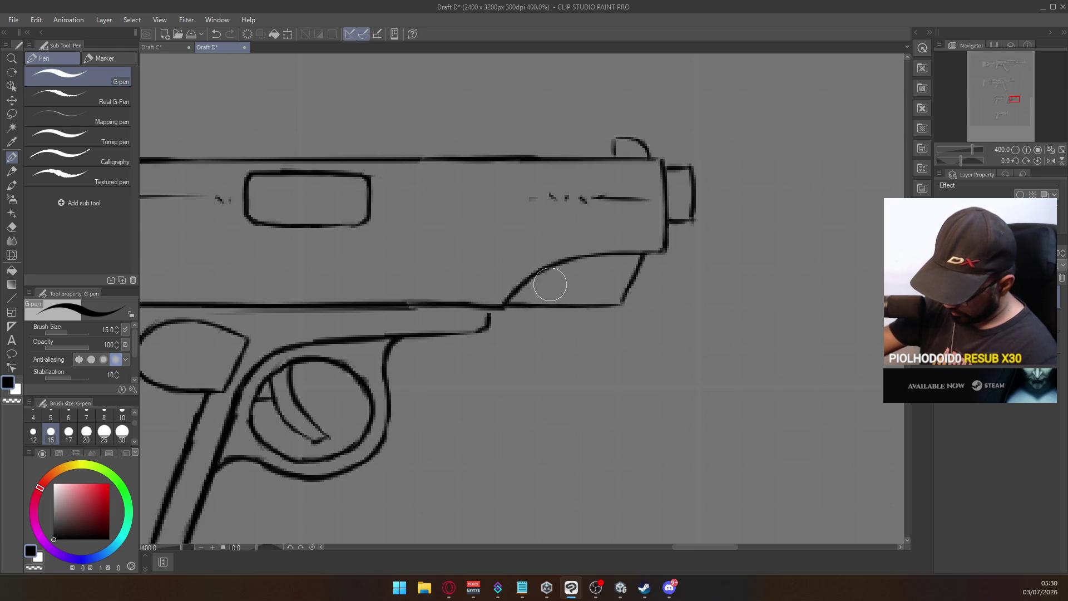
Step: Save Draft D
{"action": "scroll", "coordinate": [623, 256], "scroll_direction": "down", "scroll_amount": 5}
{"action": "key", "text": "ctrl+s"}
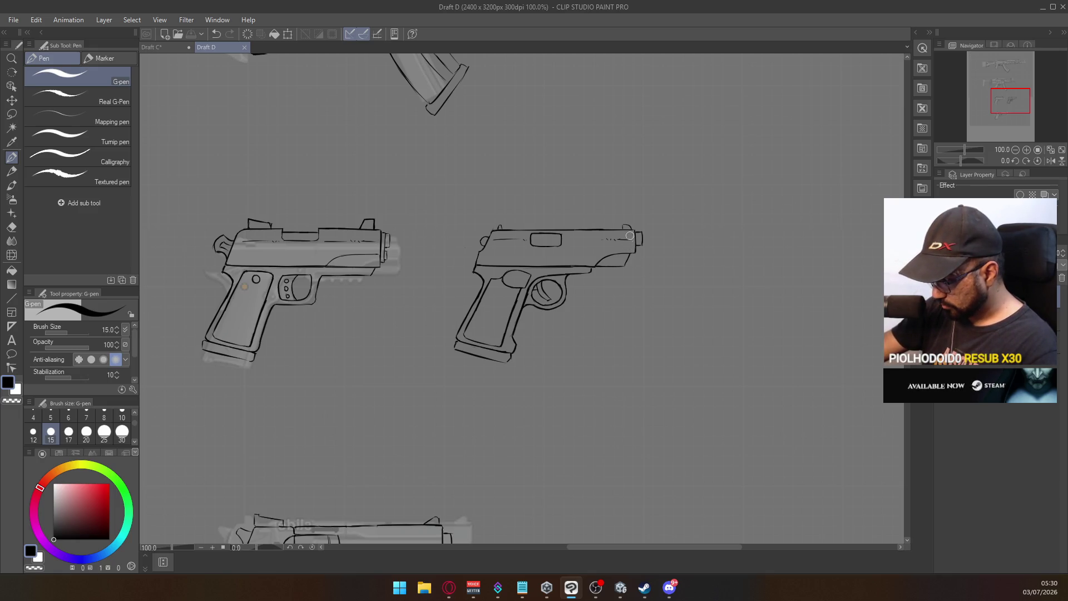
{"action": "scroll", "coordinate": [624, 202], "scroll_direction": "up", "scroll_amount": 3}
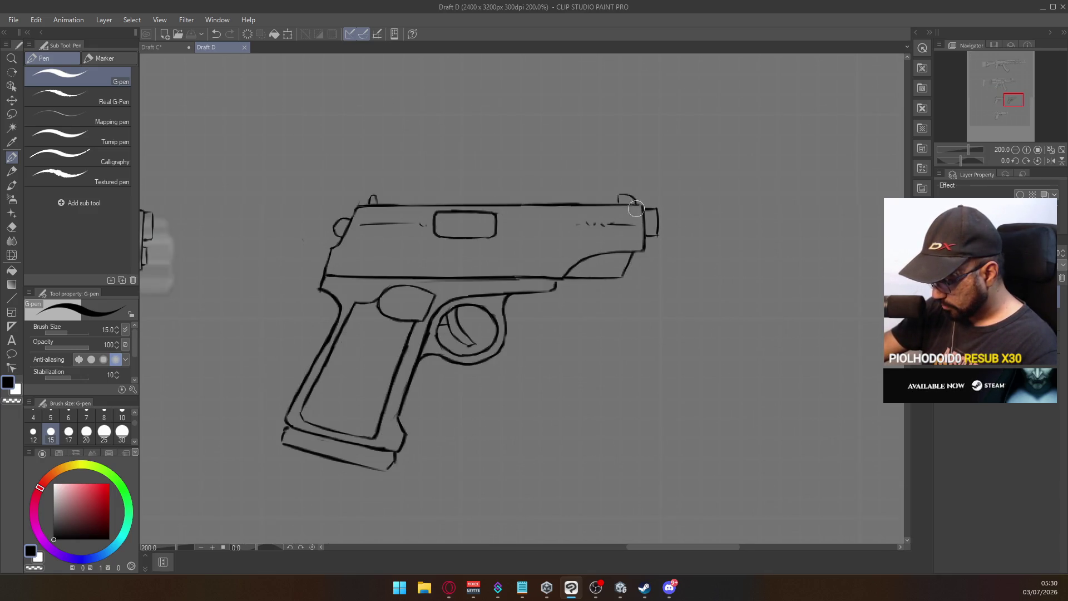
Step: Erase the lower slide line's overshooting end, then bring up the Draft C poster
{"action": "key", "text": "e"}
{"action": "mouse_move", "coordinate": [625, 269]}
{"action": "left_mouse_down"}
{"action": "mouse_move", "coordinate": [602, 278]}
{"action": "mouse_move", "coordinate": [633, 250]}
{"action": "left_mouse_up"}
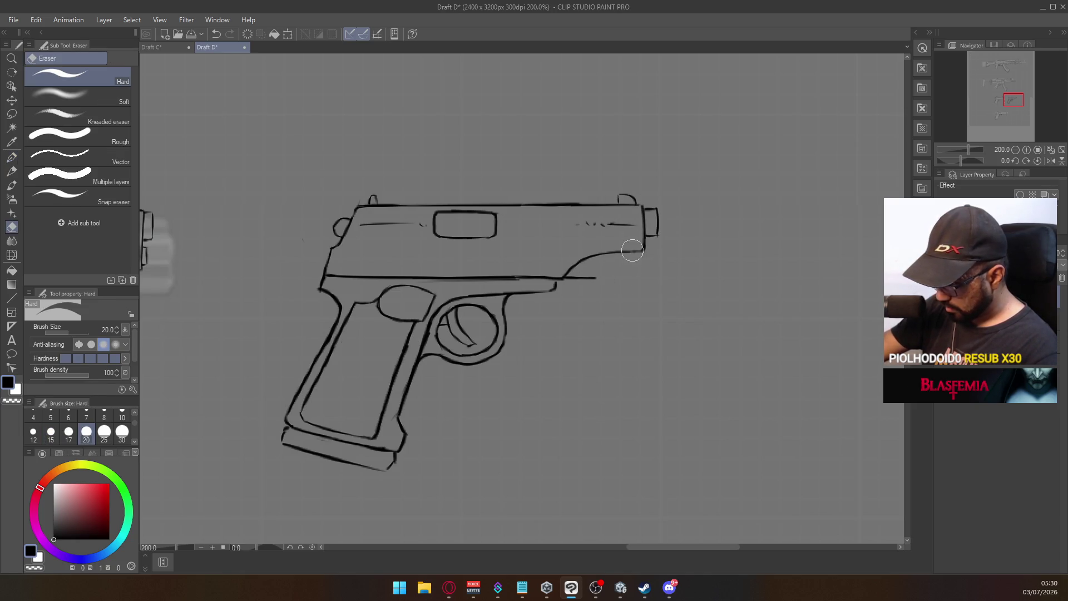
{"action": "key", "text": "p"}
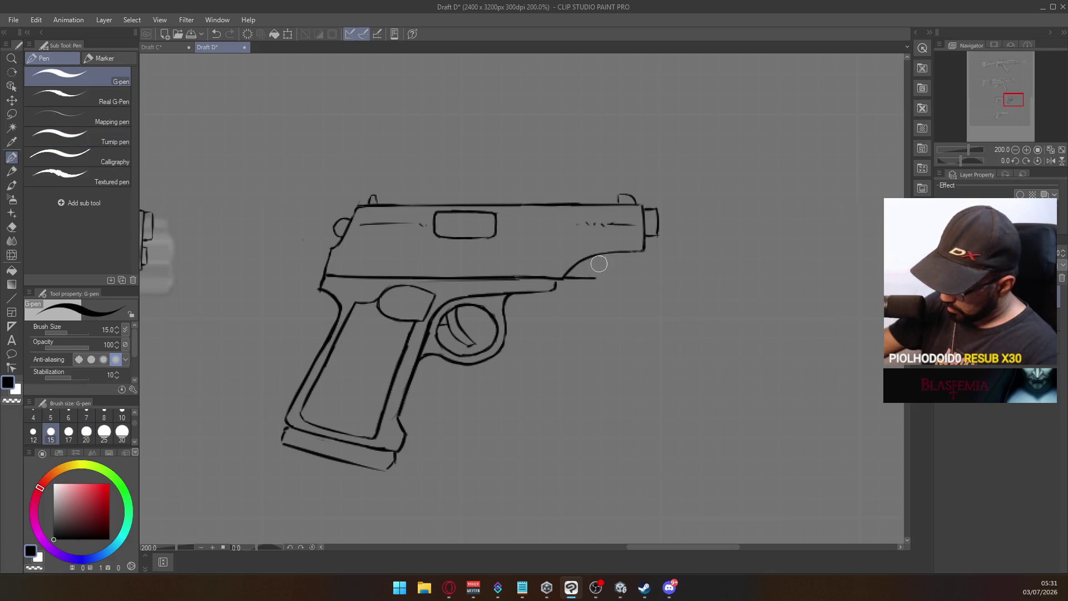
{"action": "mouse_move", "coordinate": [596, 275]}
{"action": "left_mouse_down"}
{"action": "mouse_move", "coordinate": [615, 248]}
{"action": "mouse_move", "coordinate": [596, 277]}
{"action": "left_mouse_up"}
{"action": "key", "text": "ctrl+z"}
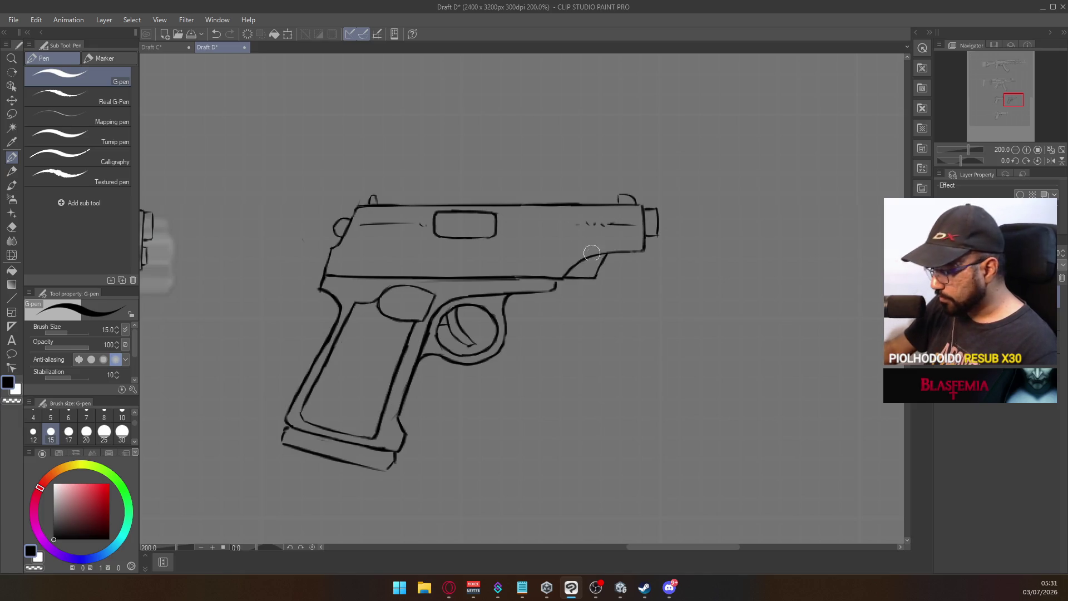
{"action": "left_click", "coordinate": [162, 47]}
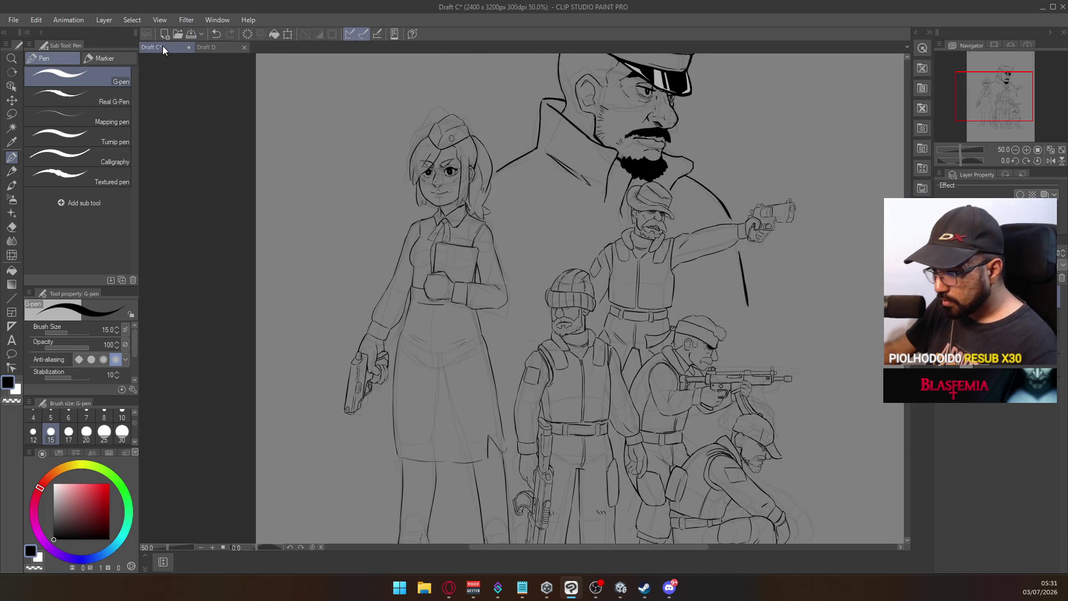
Step: Save Draft C, hide Clip Studio Paint, and launch ZBrush from the taskbar
{"action": "key", "text": "ctrl+s"}
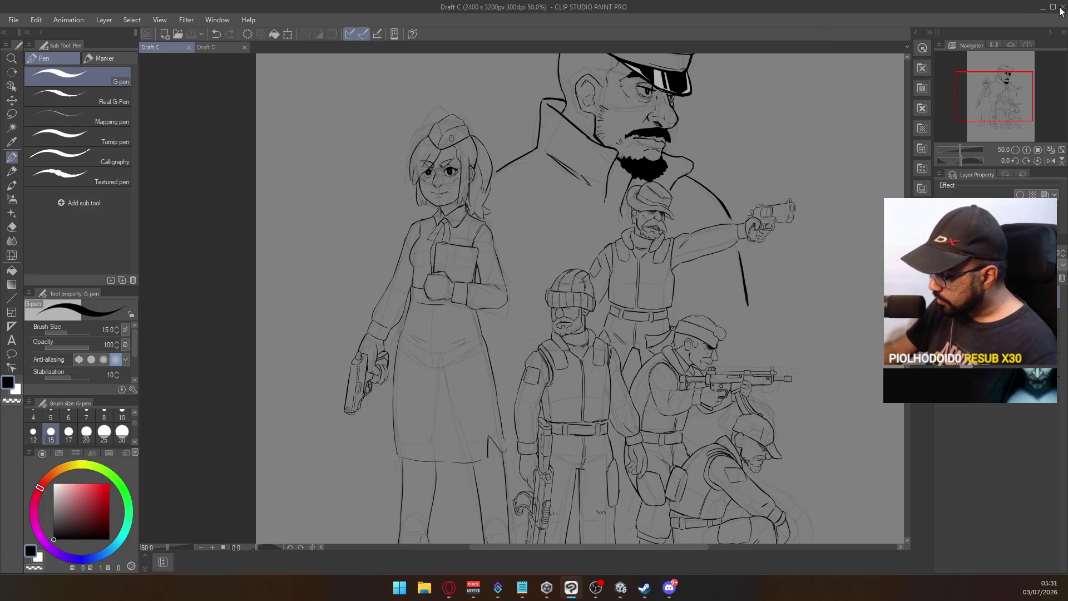
{"action": "key", "text": "super+d"}
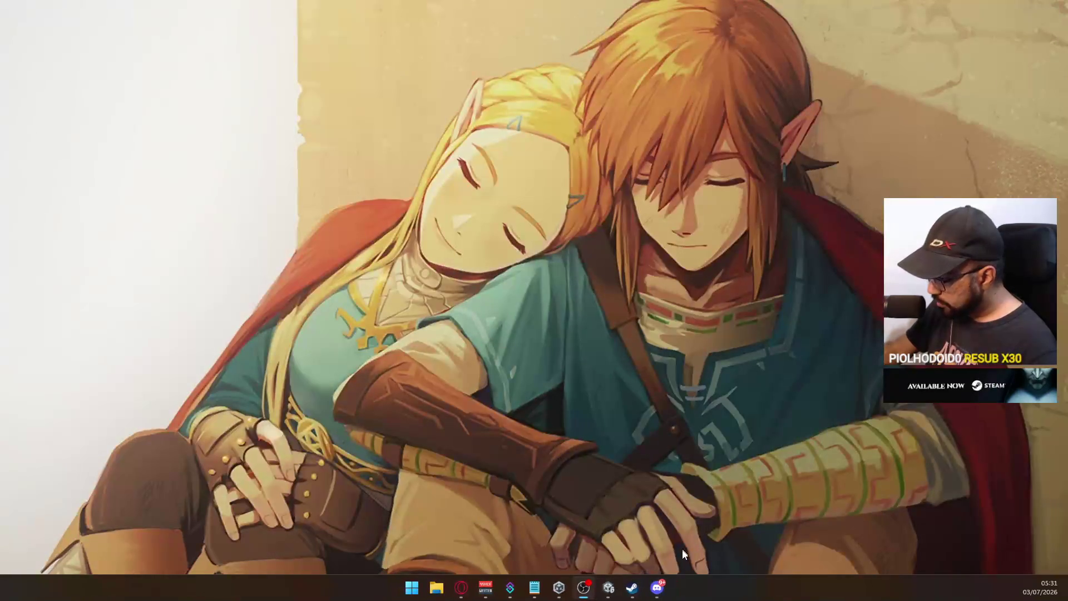
{"action": "left_click", "coordinate": [613, 595]}
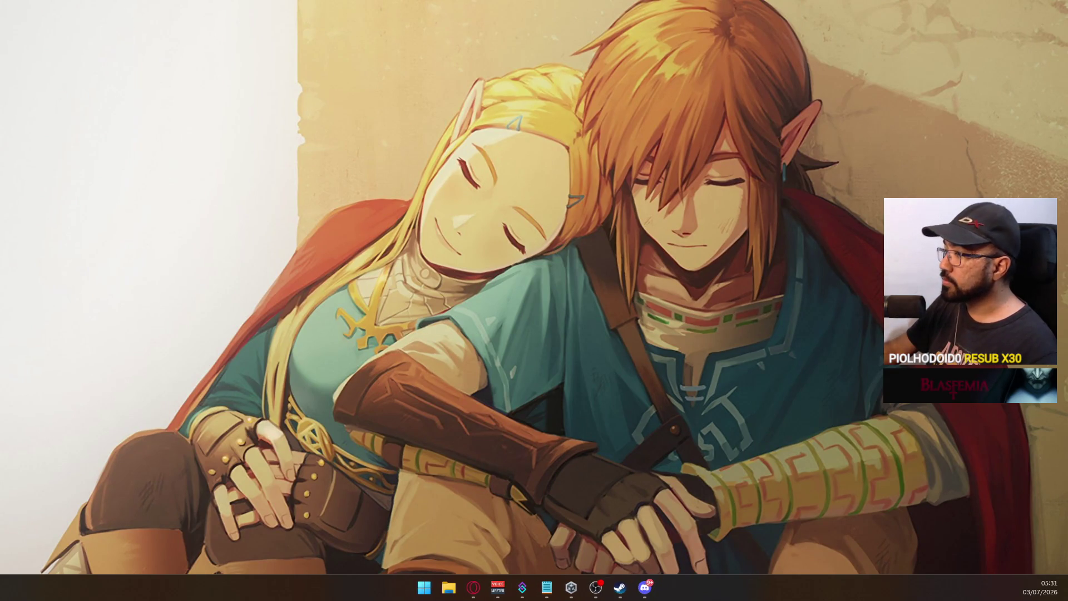
{"action": "left_click", "coordinate": [448, 588]}
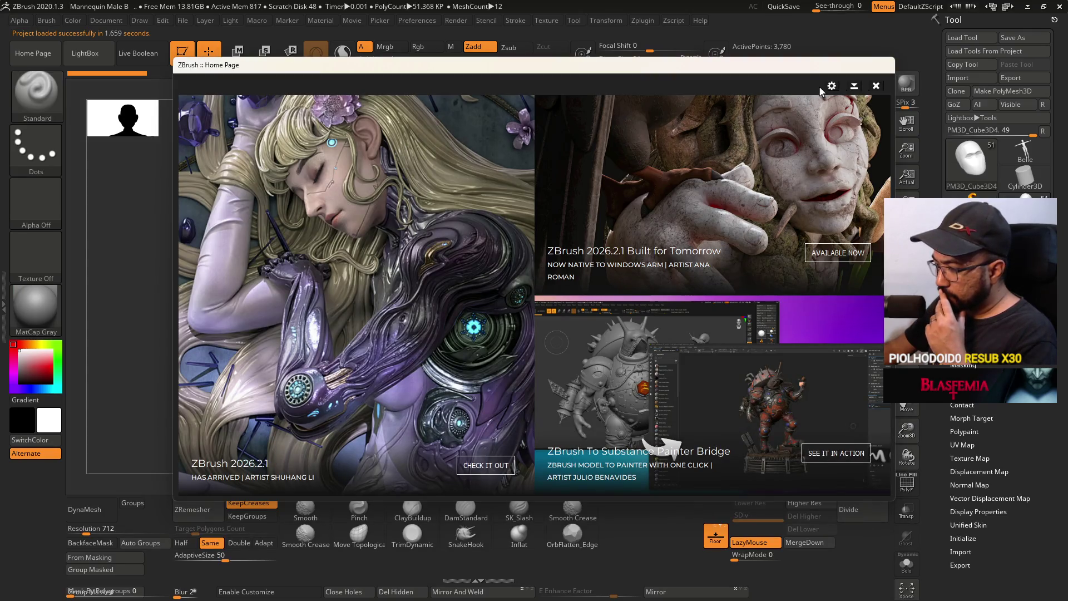
Step: Close the Home Page and LightBox, then orbit the mannequin head back to front view
{"action": "left_click", "coordinate": [876, 87]}
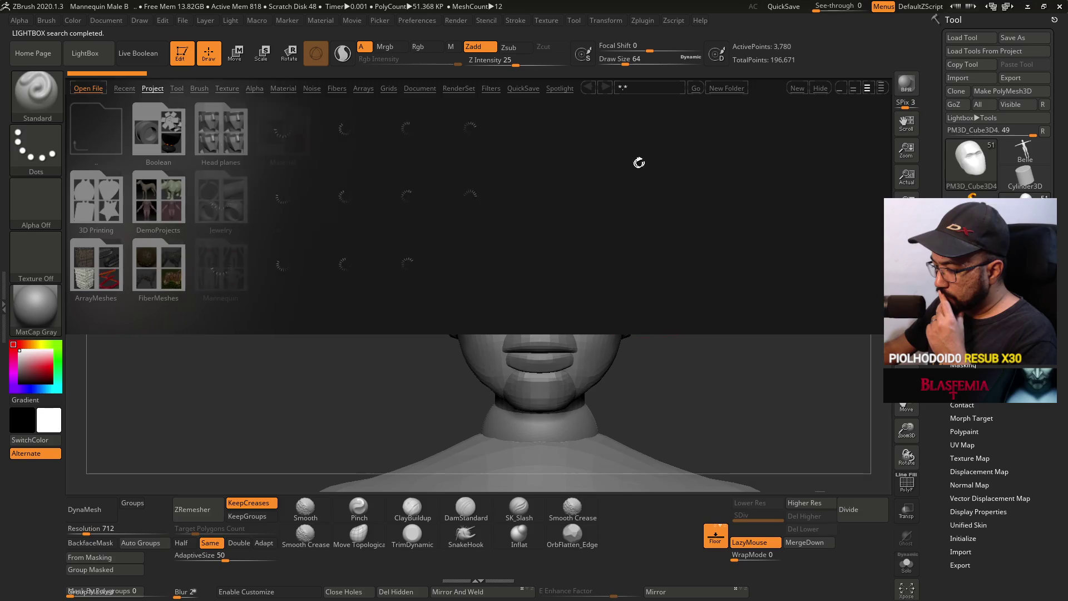
{"action": "left_click", "coordinate": [85, 53]}
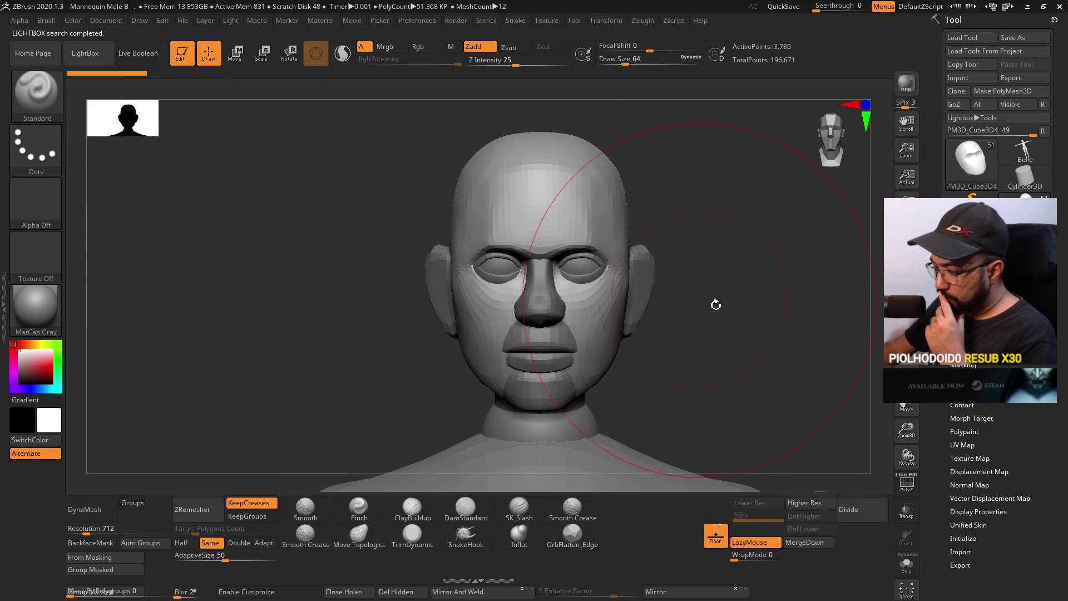
{"action": "mouse_move", "coordinate": [760, 275]}
{"action": "left_mouse_down"}
{"action": "mouse_move", "coordinate": [697, 276]}
{"action": "mouse_move", "coordinate": [815, 282]}
{"action": "mouse_move", "coordinate": [700, 279]}
{"action": "left_mouse_up"}
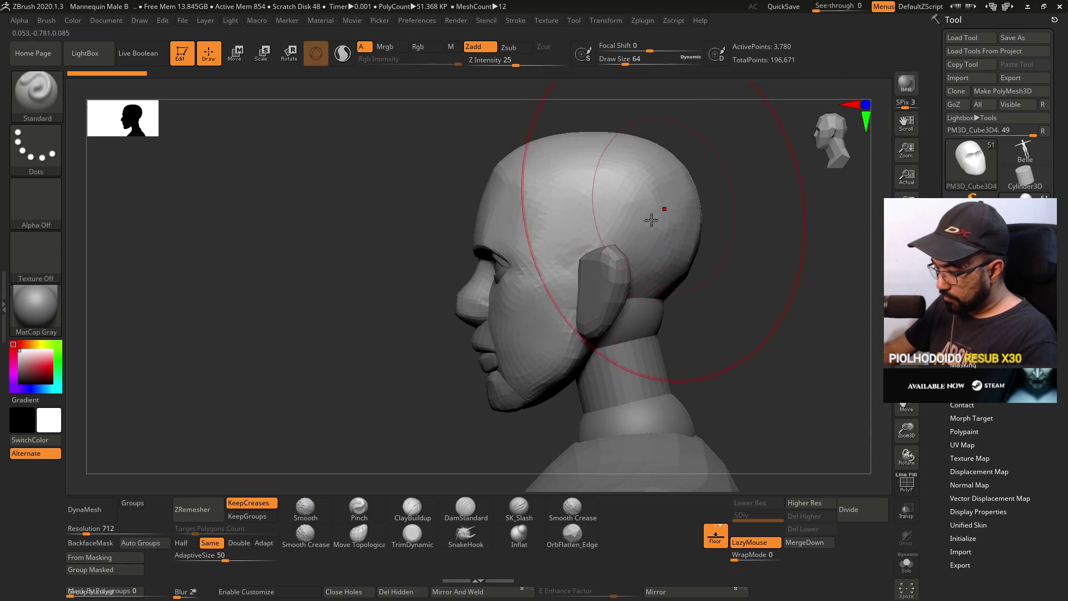
{"action": "left_click_drag", "start_coordinate": [706, 302], "coordinate": [758, 303]}
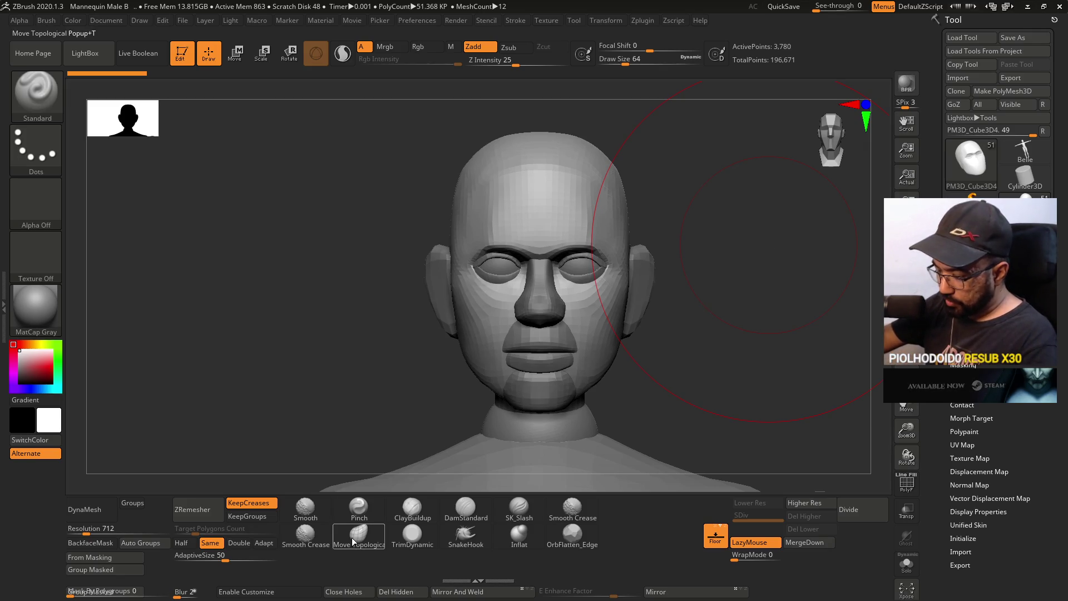
Step: Select the Move Topological brush and shrink its size from 64 to 14
{"action": "left_click", "coordinate": [358, 535]}
{"action": "key", "text": "s"}
{"action": "left_click_drag", "start_coordinate": [670, 309], "coordinate": [660, 309]}
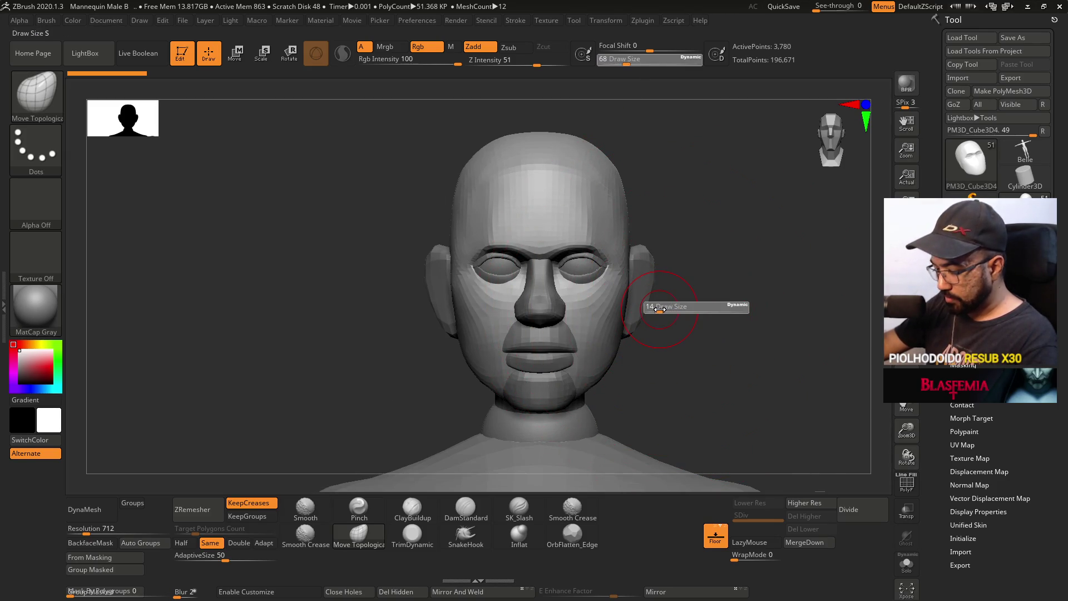
{"action": "key", "text": "ctrl+space"}
{"action": "key", "text": "ctrl"}
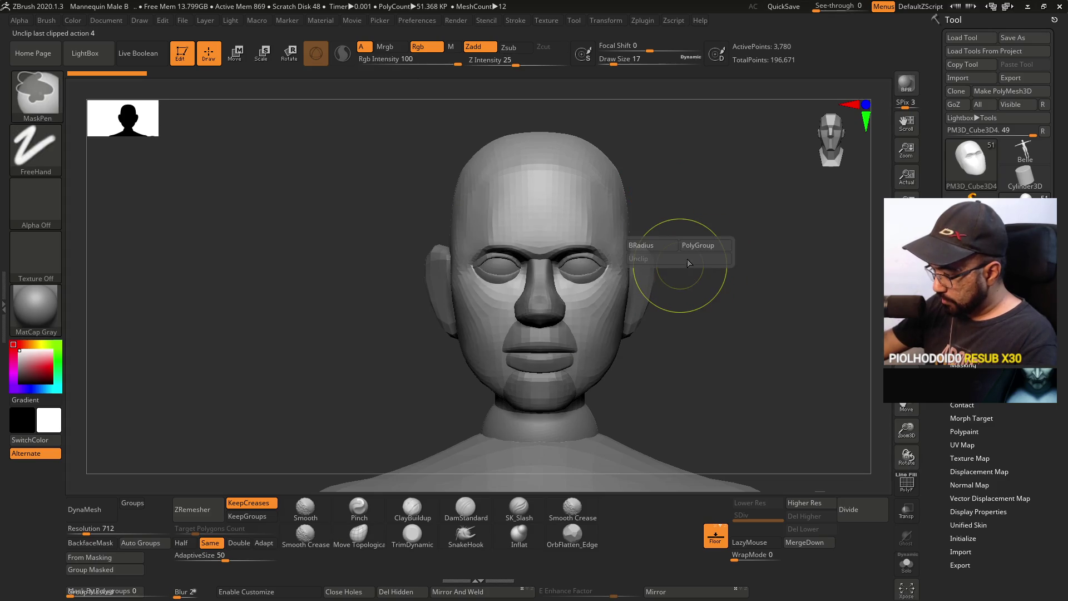
{"action": "key", "text": "ctrl"}
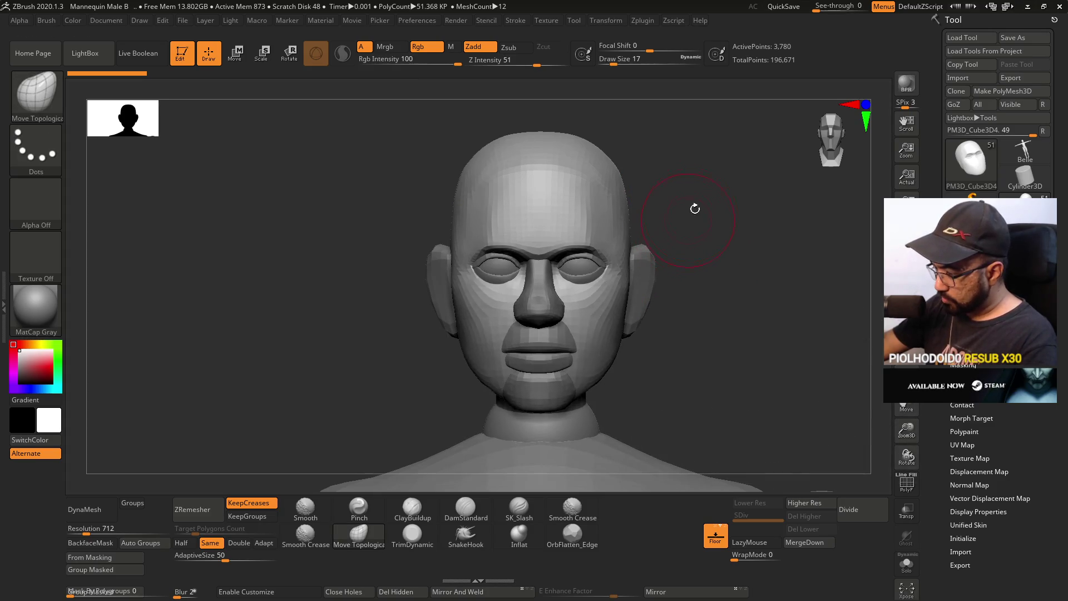
Step: Zoom, frame and orbit the head through front, three-quarter and profile views
{"action": "mouse_move", "coordinate": [692, 195]}
{"action": "left_mouse_down"}
{"action": "mouse_move", "coordinate": [677, 303]}
{"action": "mouse_move", "coordinate": [678, 237]}
{"action": "left_mouse_up"}
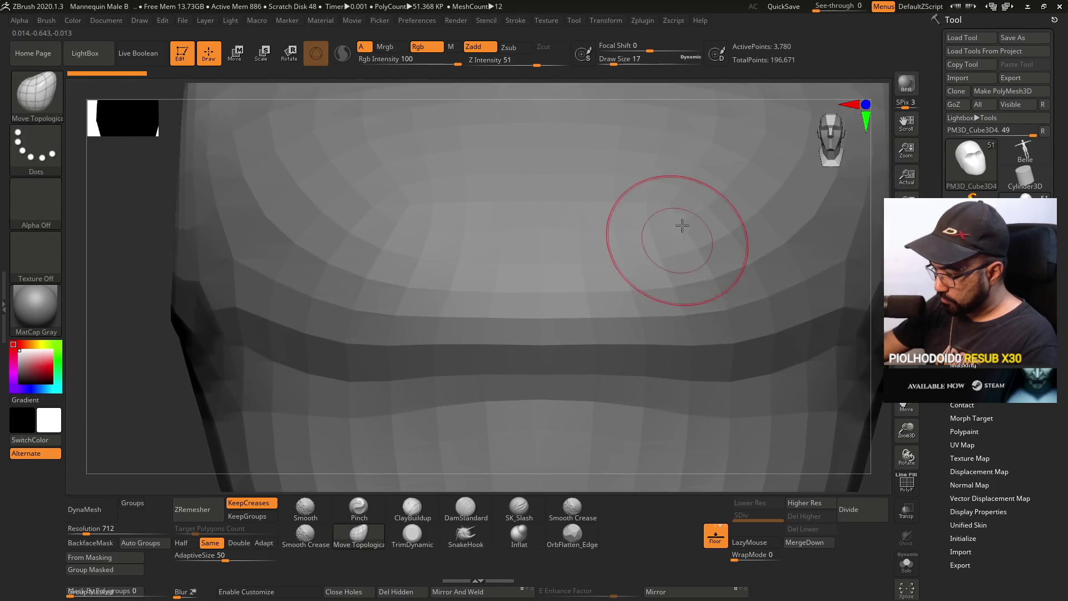
{"action": "key", "text": "f"}
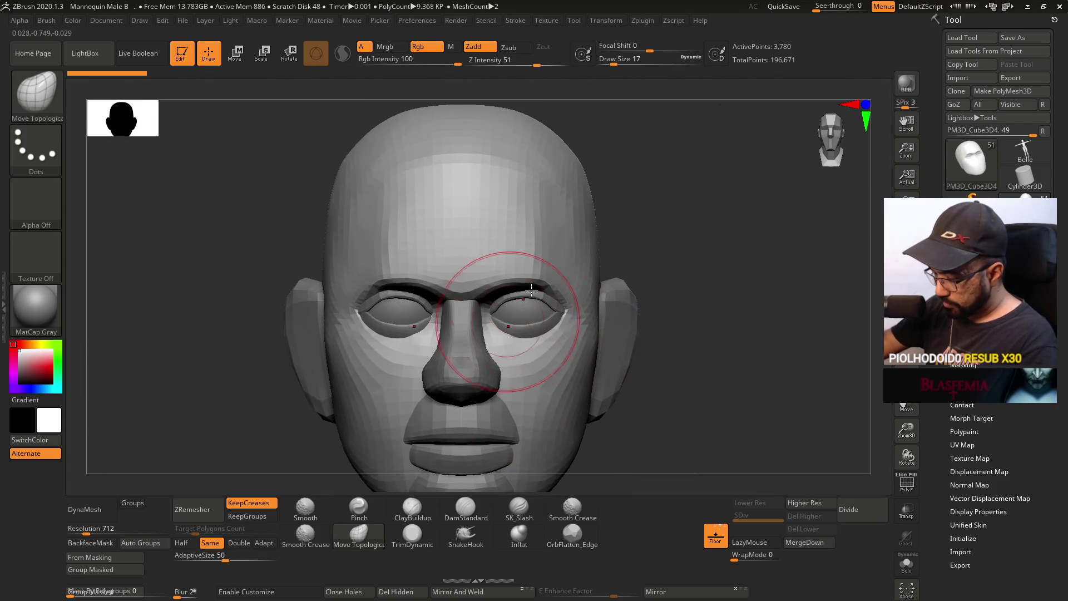
{"action": "scroll", "coordinate": [534, 306], "scroll_direction": "up", "scroll_amount": 3}
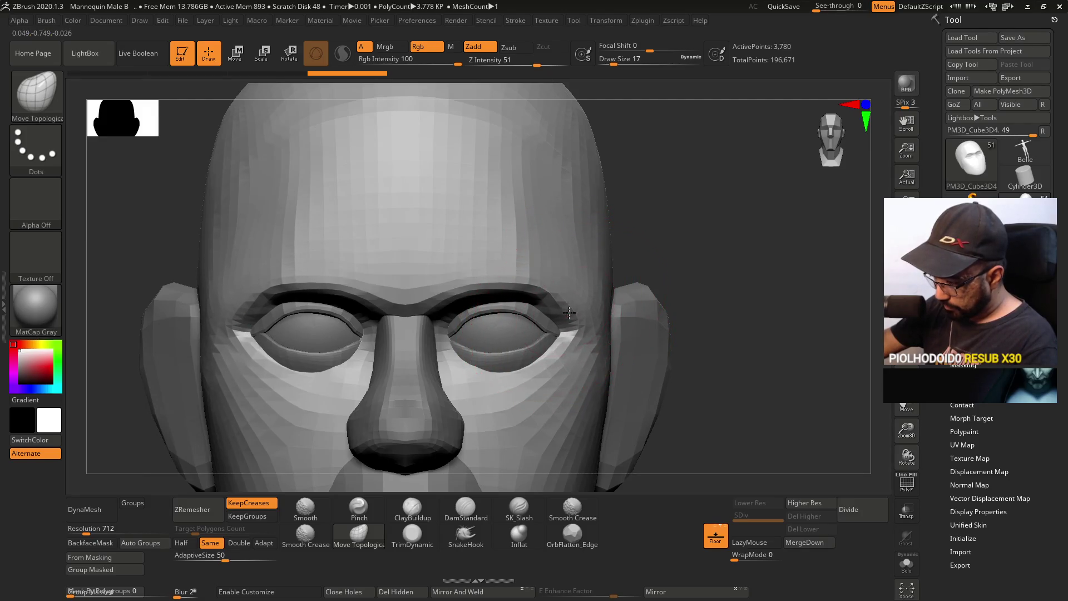
{"action": "key", "text": "f"}
{"action": "left_click_drag", "start_coordinate": [612, 299], "coordinate": [490, 311]}
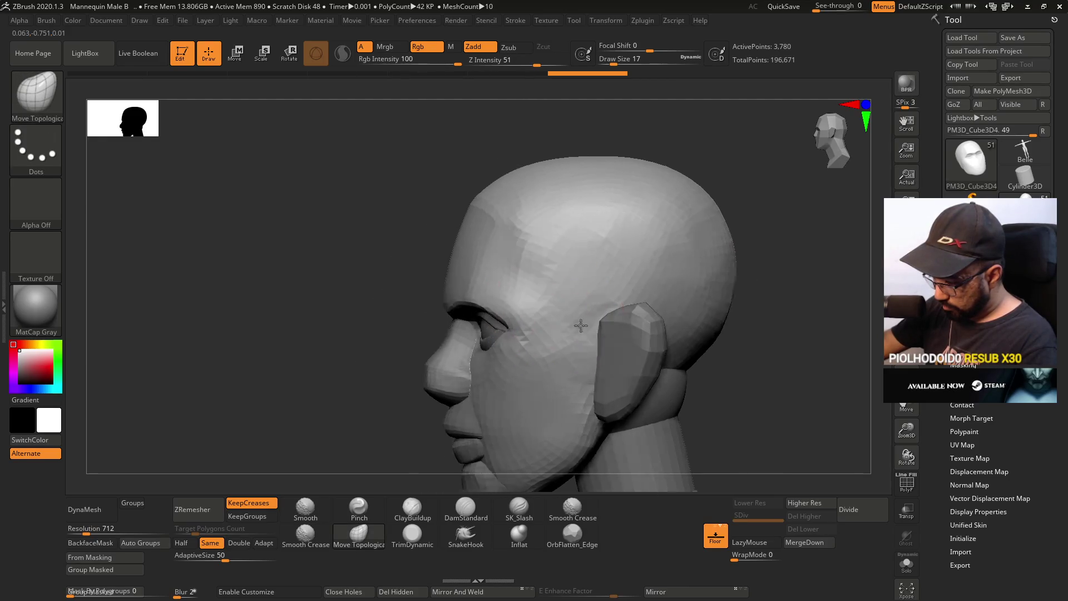
{"action": "left_click_drag", "start_coordinate": [579, 326], "coordinate": [544, 334]}
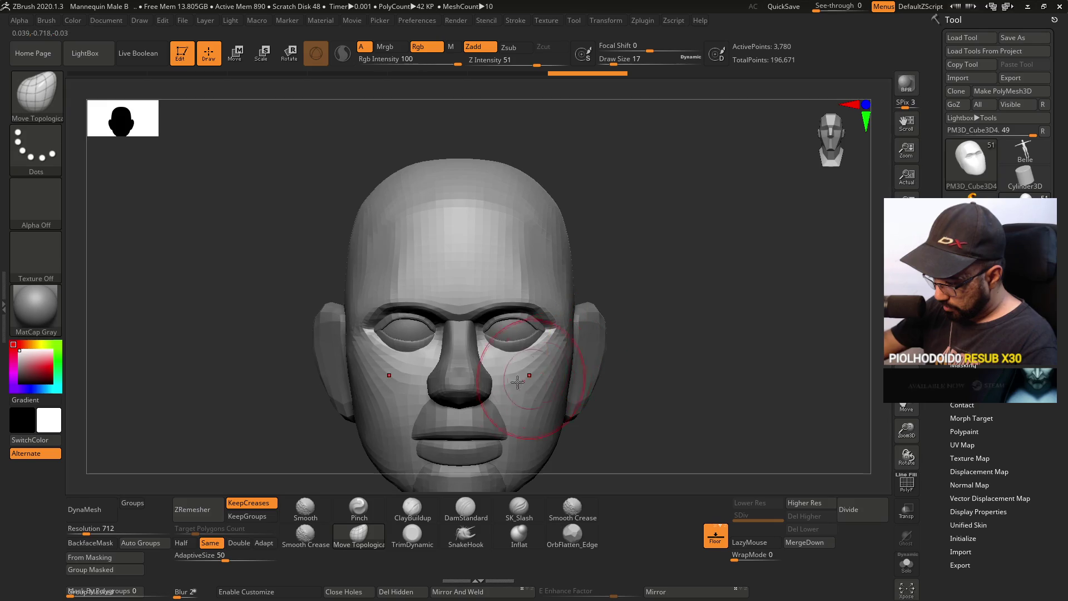
{"action": "mouse_move", "coordinate": [503, 378]}
{"action": "left_mouse_down"}
{"action": "mouse_move", "coordinate": [549, 373]}
{"action": "mouse_move", "coordinate": [534, 346]}
{"action": "left_mouse_up"}
{"action": "mouse_move", "coordinate": [600, 289]}
{"action": "left_mouse_down"}
{"action": "mouse_move", "coordinate": [598, 330]}
{"action": "mouse_move", "coordinate": [716, 286]}
{"action": "left_mouse_up"}
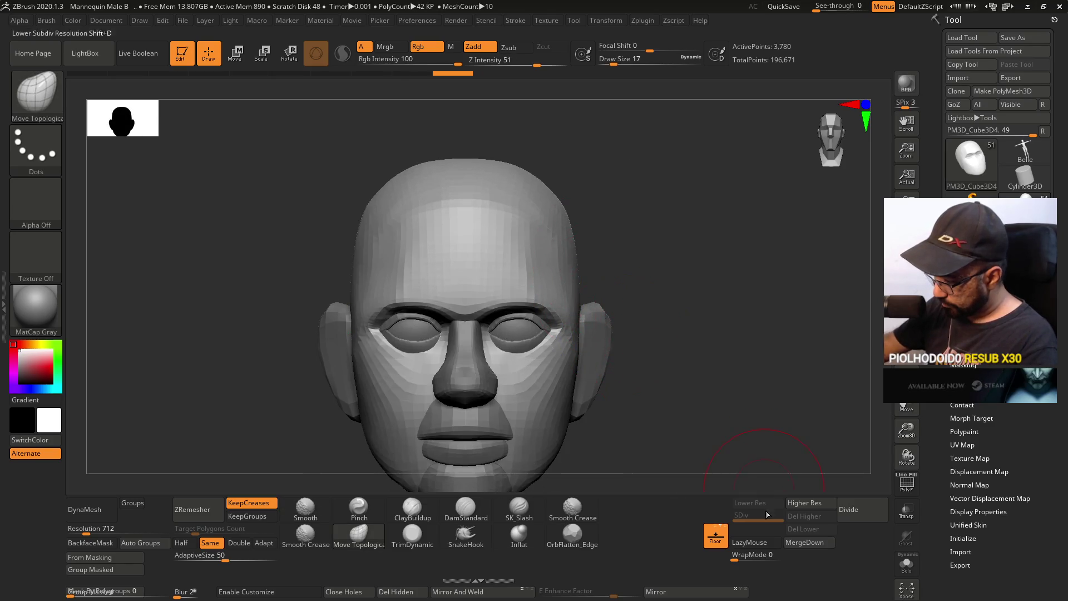
{"action": "mouse_move", "coordinate": [678, 350]}
{"action": "left_mouse_down"}
{"action": "mouse_move", "coordinate": [635, 305]}
{"action": "mouse_move", "coordinate": [668, 333]}
{"action": "mouse_move", "coordinate": [753, 367]}
{"action": "mouse_move", "coordinate": [692, 367]}
{"action": "mouse_move", "coordinate": [690, 337]}
{"action": "mouse_move", "coordinate": [640, 400]}
{"action": "mouse_move", "coordinate": [560, 441]}
{"action": "mouse_move", "coordinate": [612, 389]}
{"action": "mouse_move", "coordinate": [641, 310]}
{"action": "left_mouse_up"}
{"action": "right_click", "coordinate": [628, 351]}
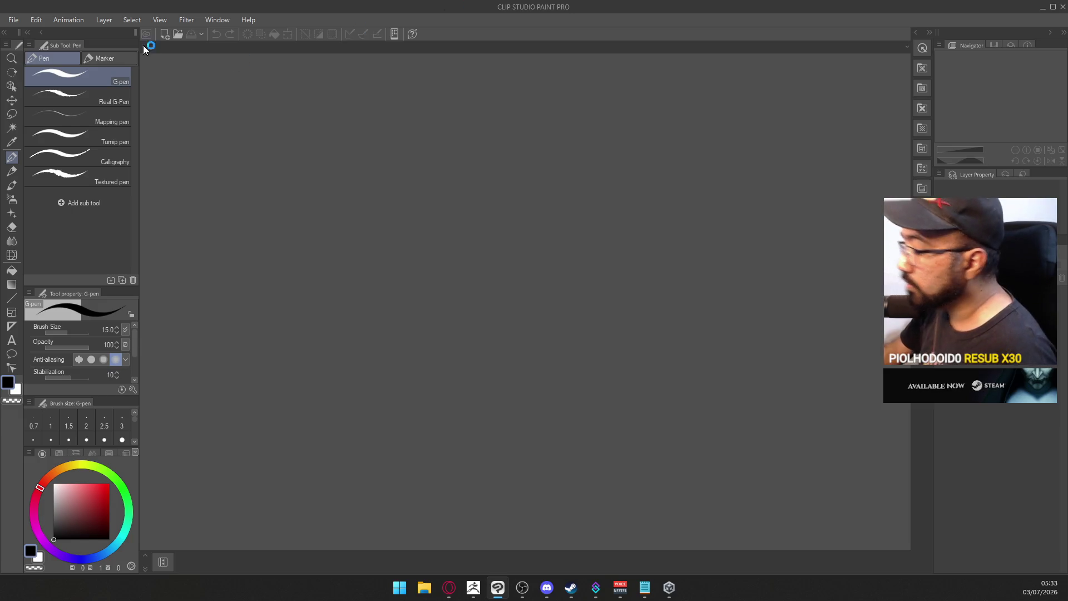
Step: Open Draft B from File > Recent
{"action": "left_click", "coordinate": [18, 20]}
{"action": "mouse_move", "coordinate": [53, 73]}
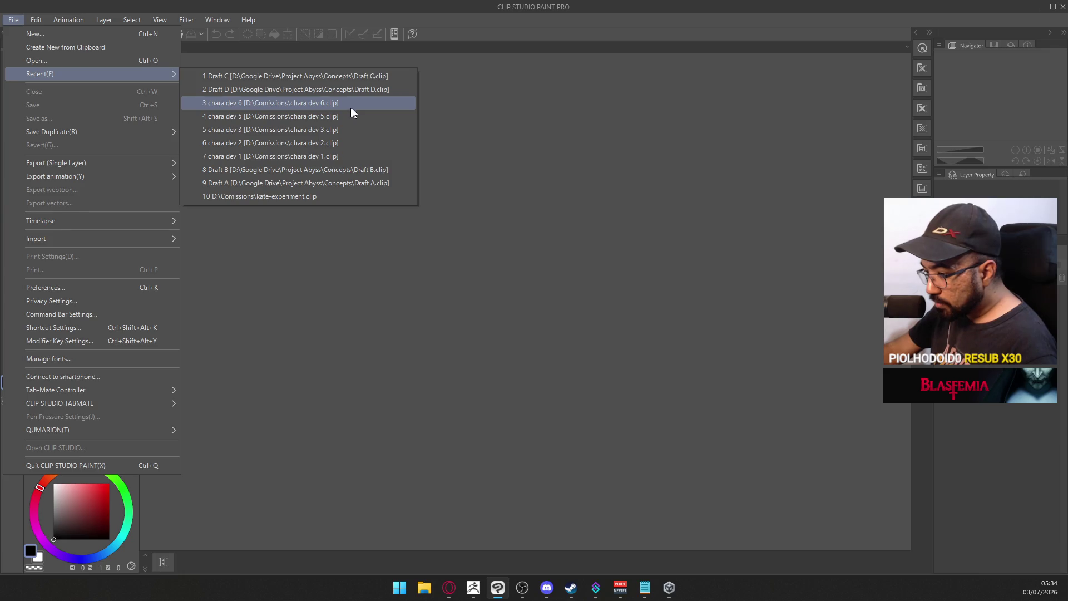
{"action": "left_click", "coordinate": [384, 169]}
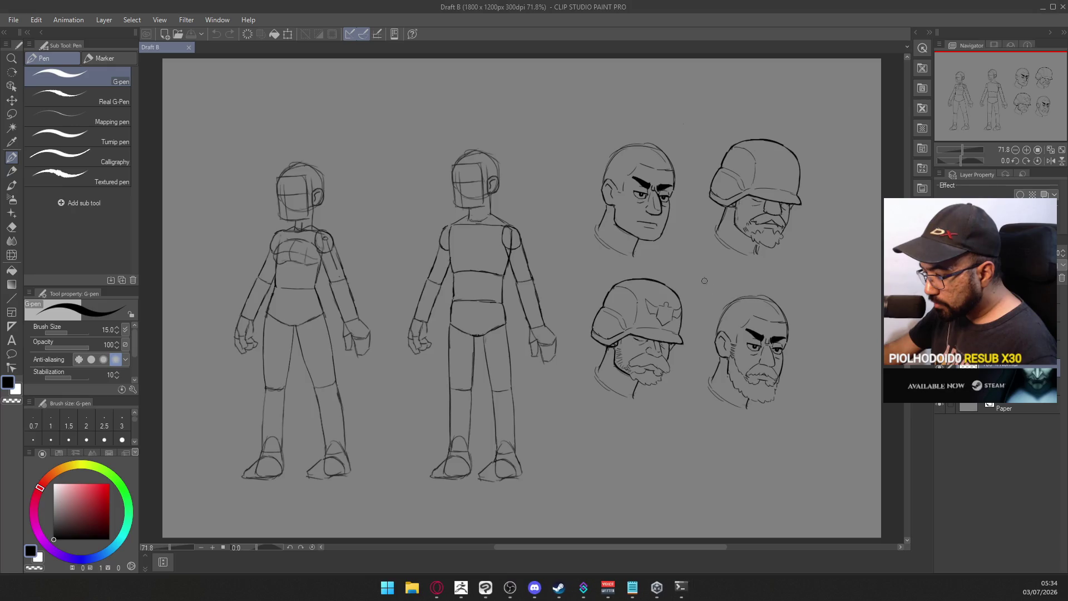
Step: Zoom to 200% on the first bald head, then draw and undo a test X
{"action": "left_click_drag", "start_coordinate": [643, 228], "coordinate": [704, 249]}
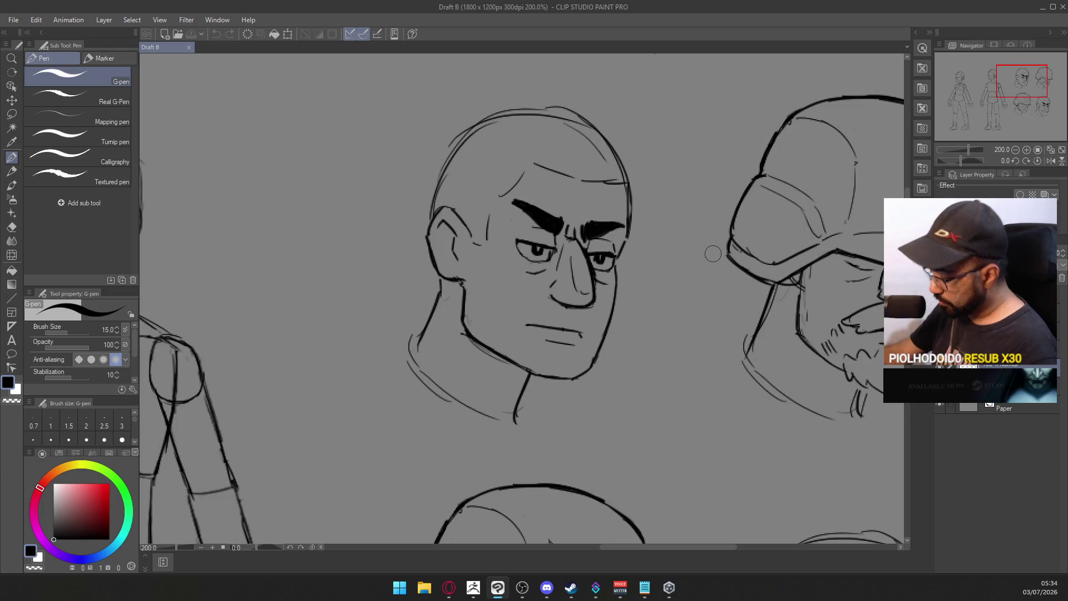
{"action": "left_click_drag", "start_coordinate": [636, 277], "coordinate": [665, 236]}
{"action": "left_click_drag", "start_coordinate": [645, 243], "coordinate": [675, 280]}
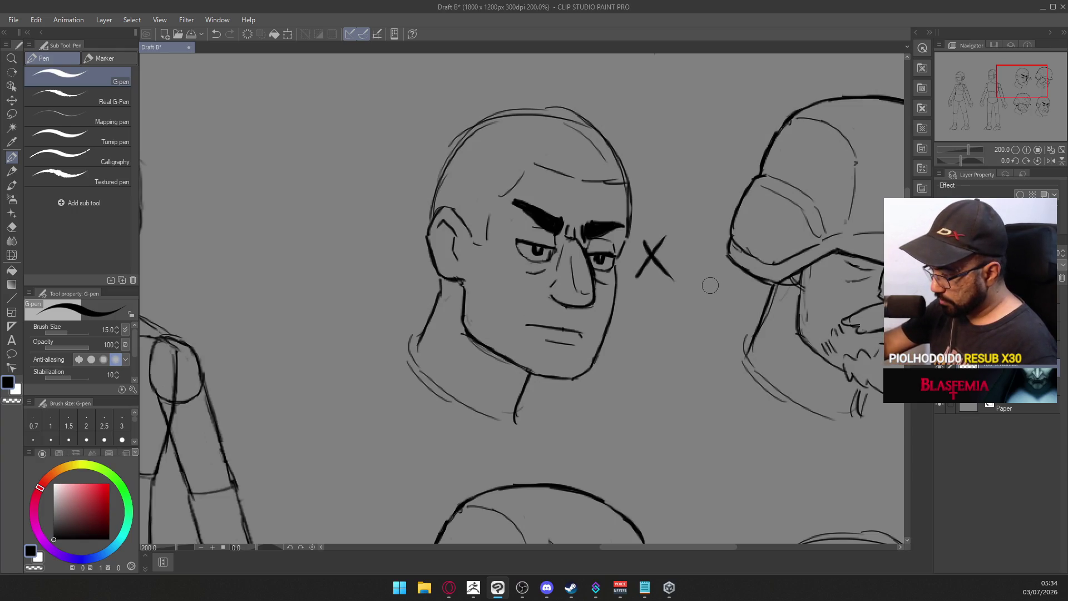
{"action": "key", "text": "ctrl+z"}
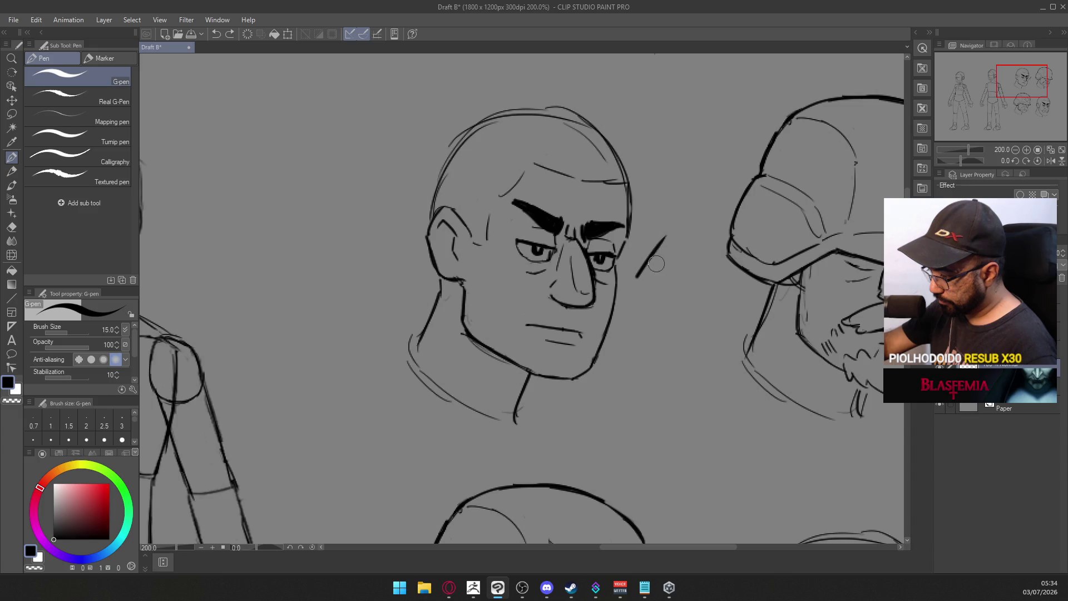
{"action": "key", "text": "ctrl+z"}
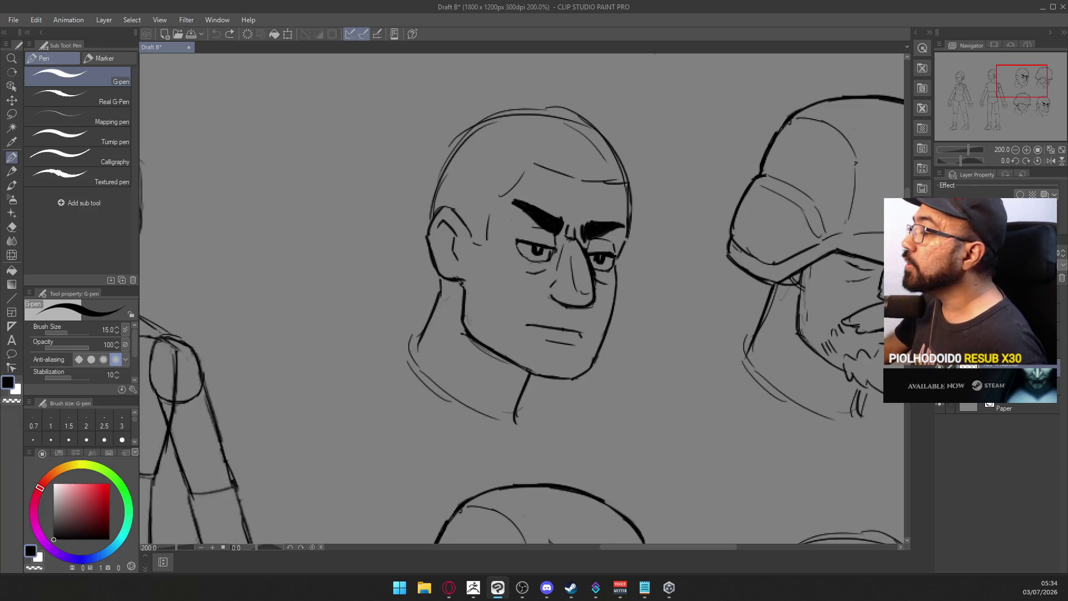
Step: Return to ZBrush and orbit the mannequin head to a three-quarter view
{"action": "key", "text": "alt+Tab"}
{"action": "mouse_move", "coordinate": [625, 318]}
{"action": "left_mouse_down"}
{"action": "mouse_move", "coordinate": [727, 293]}
{"action": "mouse_move", "coordinate": [689, 289]}
{"action": "left_mouse_up"}
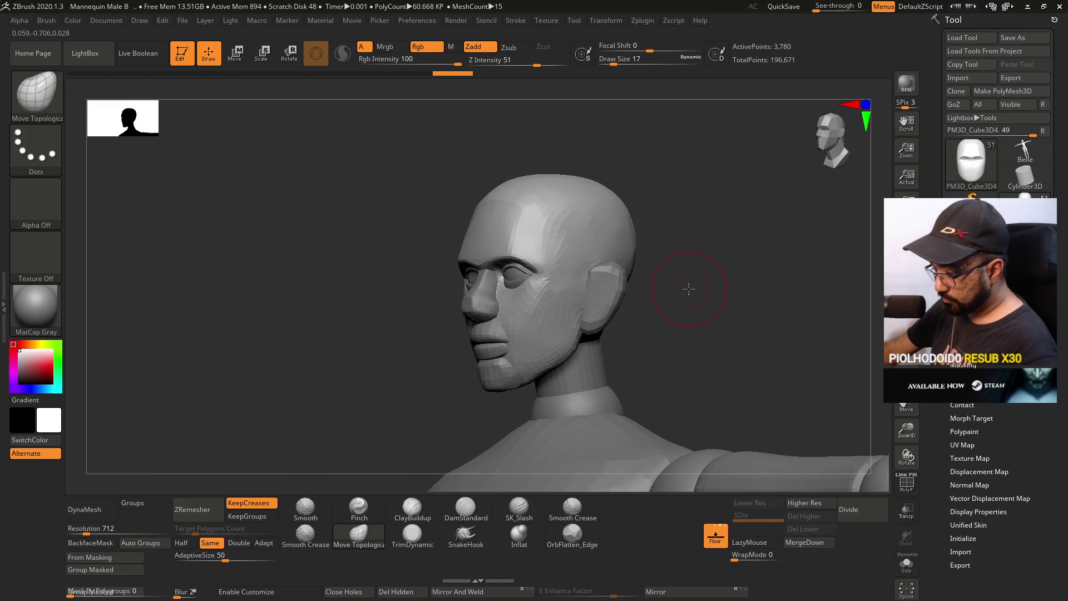
Step: Orbit the mannequin head and solo the head subtool, viewing it slightly from below
{"action": "left_click_drag", "start_coordinate": [557, 312], "coordinate": [762, 319]}
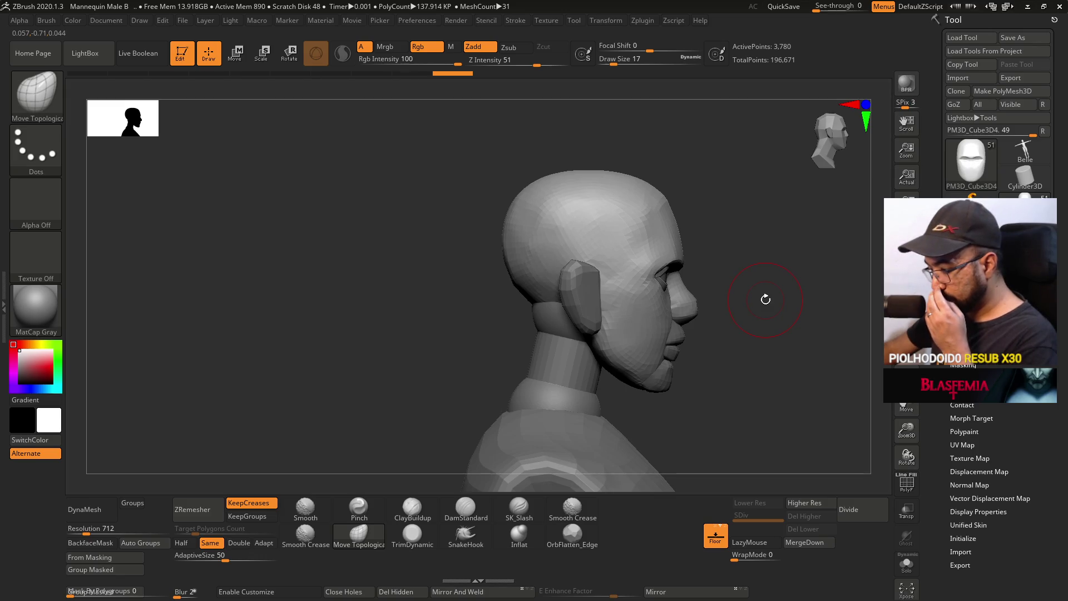
{"action": "mouse_move", "coordinate": [763, 294]}
{"action": "left_mouse_down"}
{"action": "mouse_move", "coordinate": [666, 279]}
{"action": "mouse_move", "coordinate": [694, 284]}
{"action": "mouse_move", "coordinate": [684, 291]}
{"action": "left_mouse_up"}
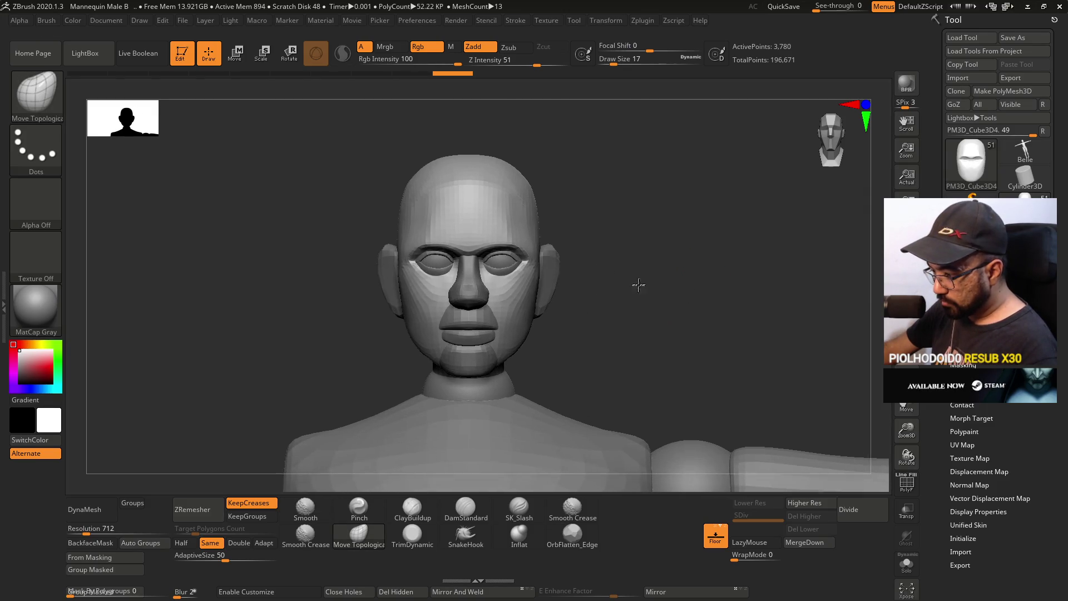
{"action": "left_click", "coordinate": [637, 298], "text": "ctrl+shift"}
{"action": "key", "text": "f"}
{"action": "left_click_drag", "start_coordinate": [683, 381], "coordinate": [709, 303]}
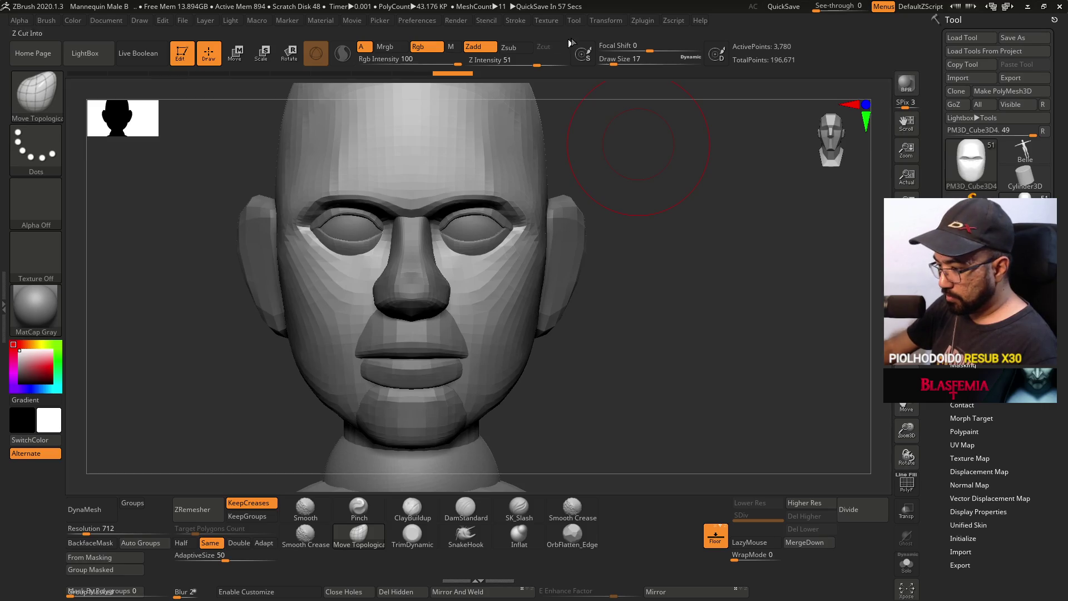
Step: Save the ZBrush project with Ctrl+S and close ZBrush, answering the closing prompt
{"action": "key", "text": "ctrl"}
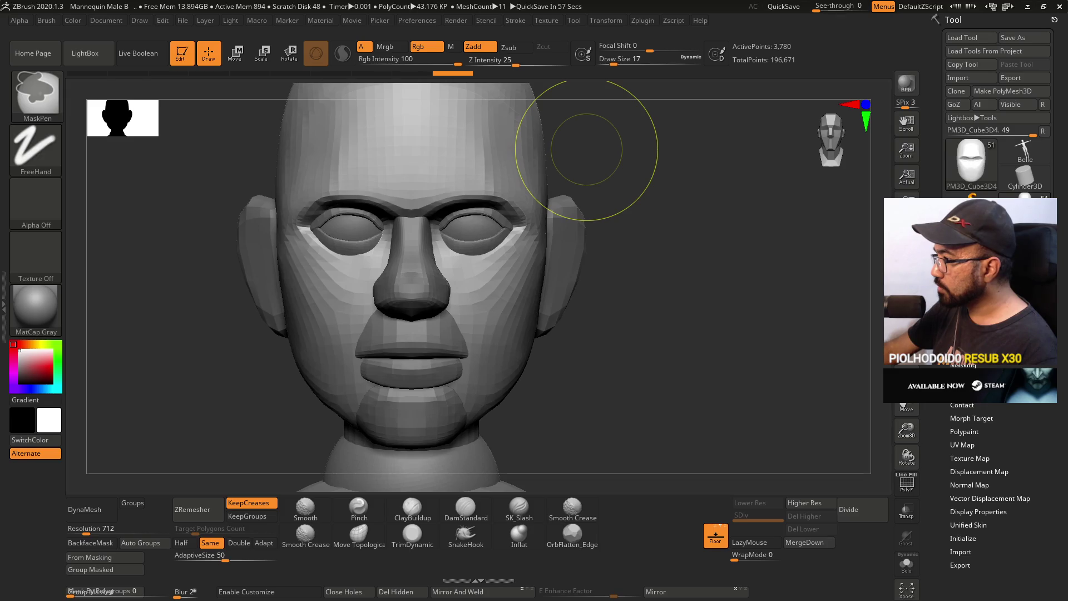
{"action": "key", "text": "ctrl+s"}
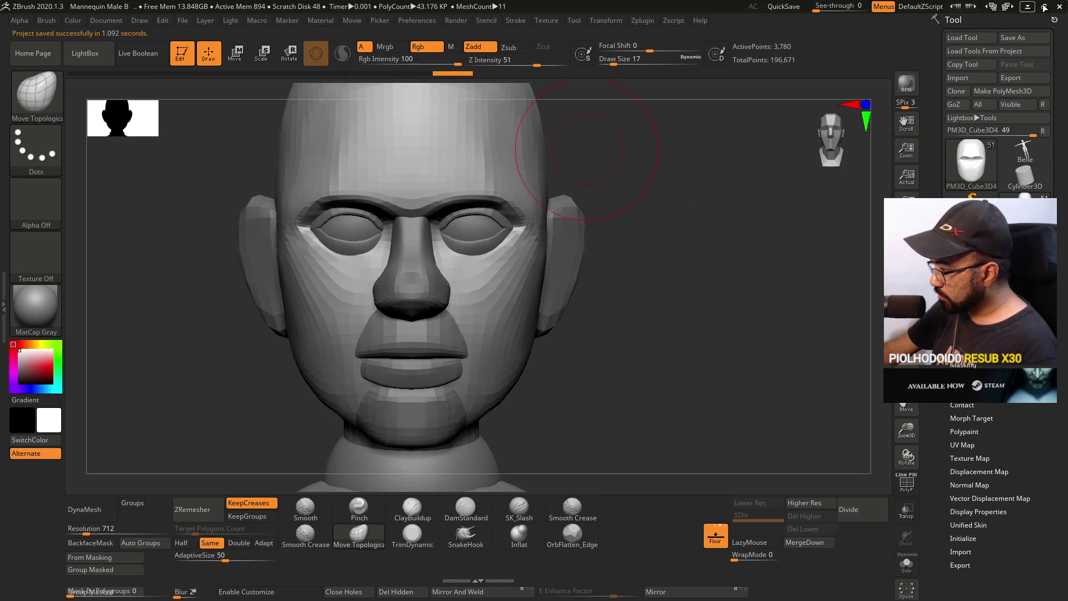
{"action": "left_click", "coordinate": [1060, 7]}
{"action": "left_click", "coordinate": [554, 328]}
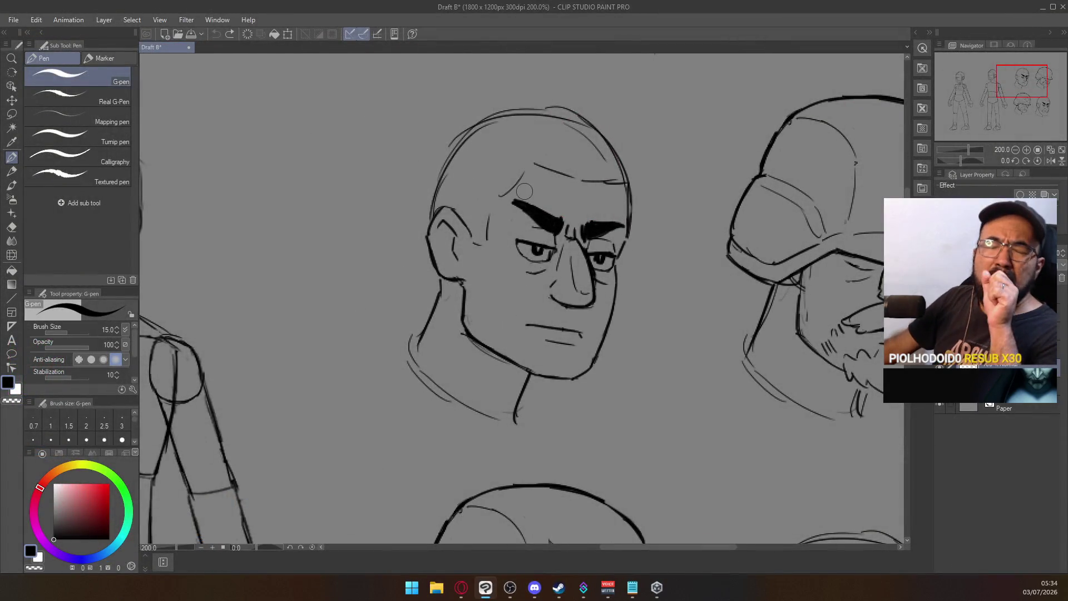
Step: Save Draft B with Ctrl+S, then open Draft C from File > Recent
{"action": "key", "text": "ctrl+s"}
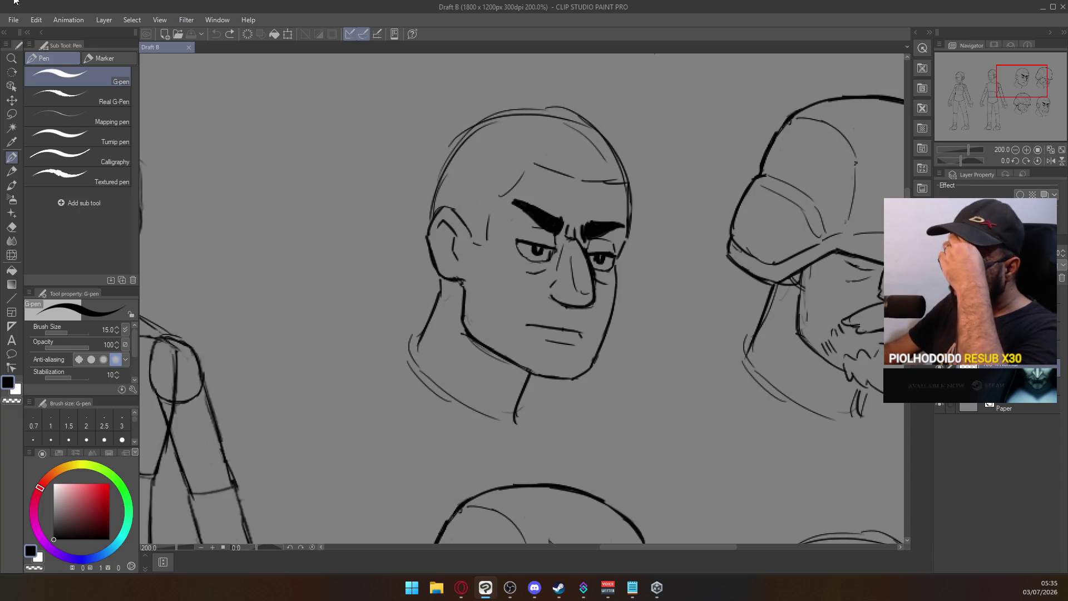
{"action": "left_click", "coordinate": [13, 19]}
{"action": "mouse_move", "coordinate": [75, 70]}
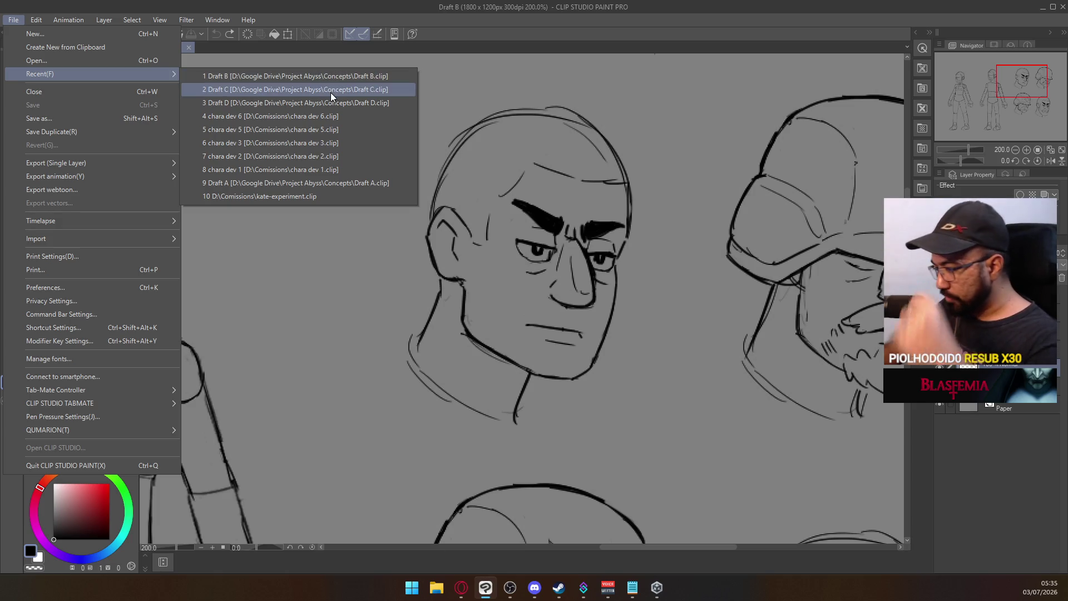
{"action": "left_click", "coordinate": [353, 92]}
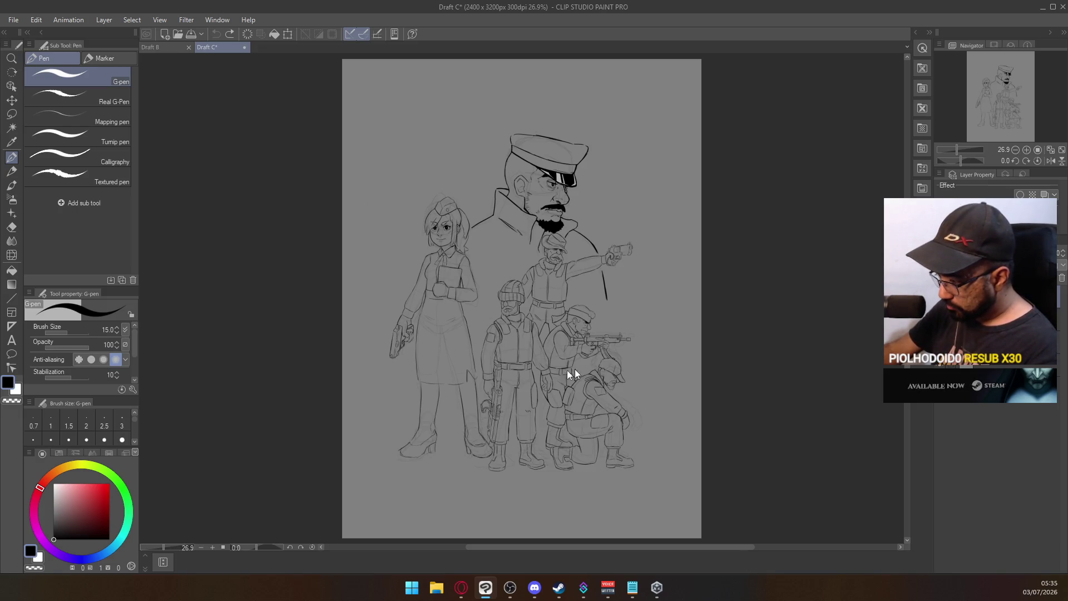
Step: Zoom around Draft C's soldiers and ink a G-pen stroke beside the officer's coat line
{"action": "scroll", "coordinate": [515, 330], "scroll_direction": "up", "scroll_amount": 3}
{"action": "scroll", "coordinate": [566, 210], "scroll_direction": "up", "scroll_amount": 3}
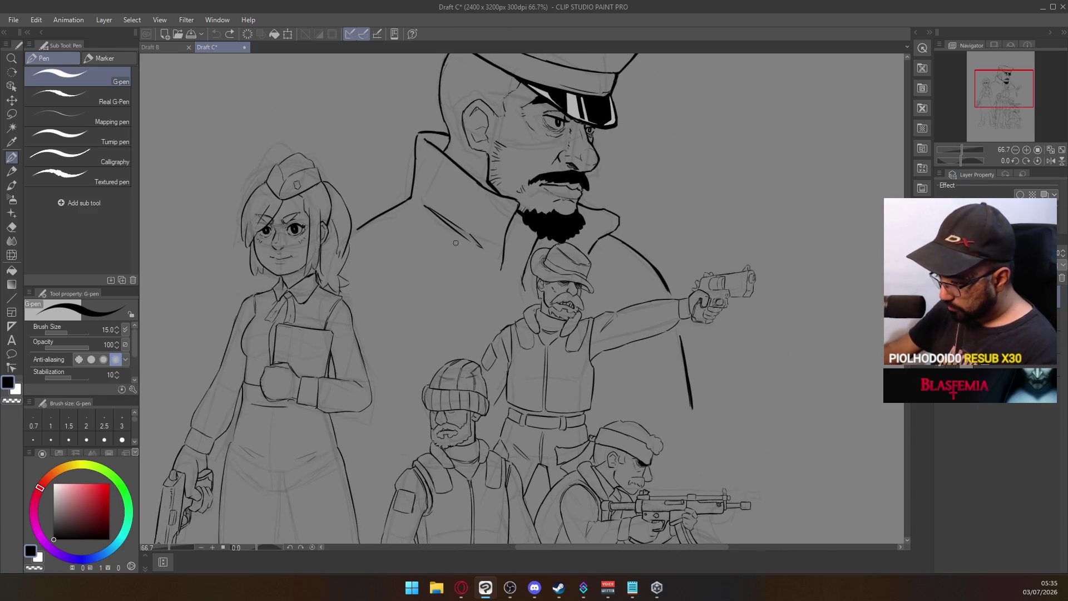
{"action": "mouse_move", "coordinate": [652, 370]}
{"action": "left_mouse_down"}
{"action": "mouse_move", "coordinate": [573, 98]}
{"action": "mouse_move", "coordinate": [585, 56]}
{"action": "mouse_move", "coordinate": [583, 90]}
{"action": "left_mouse_up"}
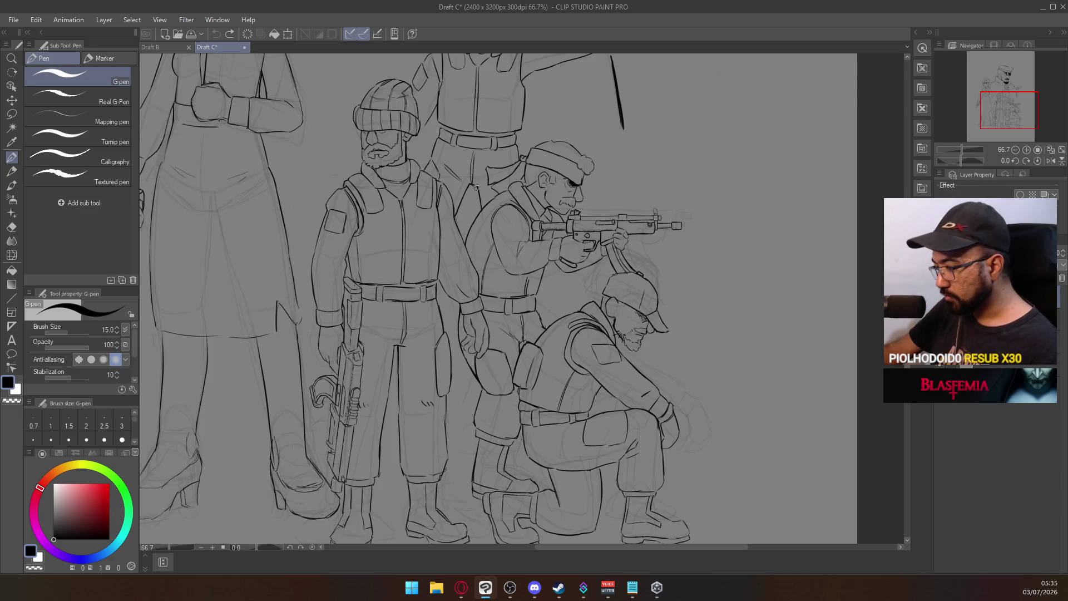
{"action": "scroll", "coordinate": [550, 201], "scroll_direction": "up", "scroll_amount": 5}
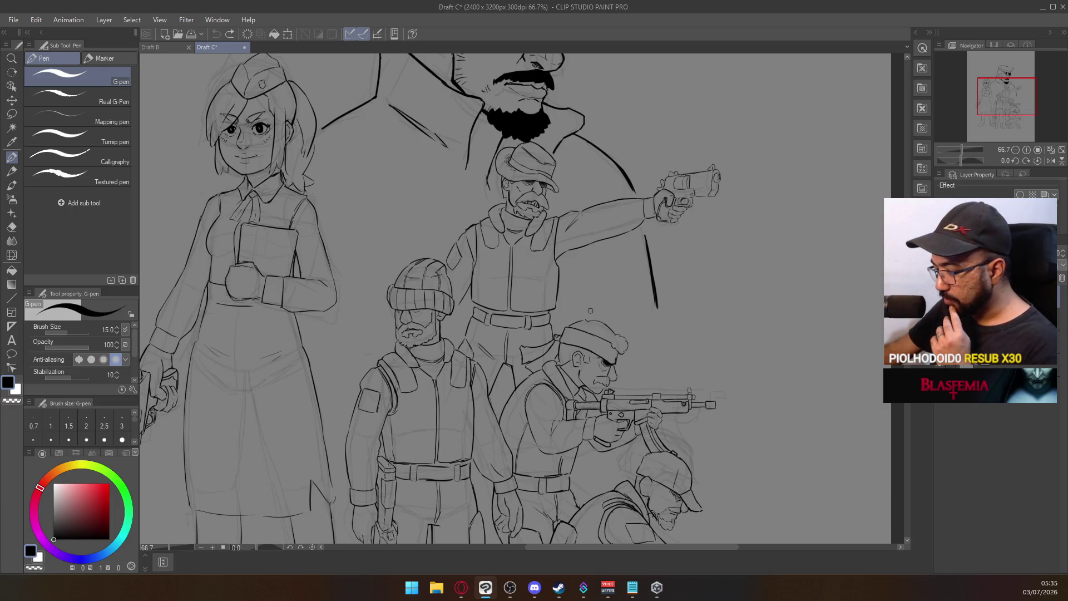
{"action": "left_click_drag", "start_coordinate": [504, 165], "coordinate": [566, 328]}
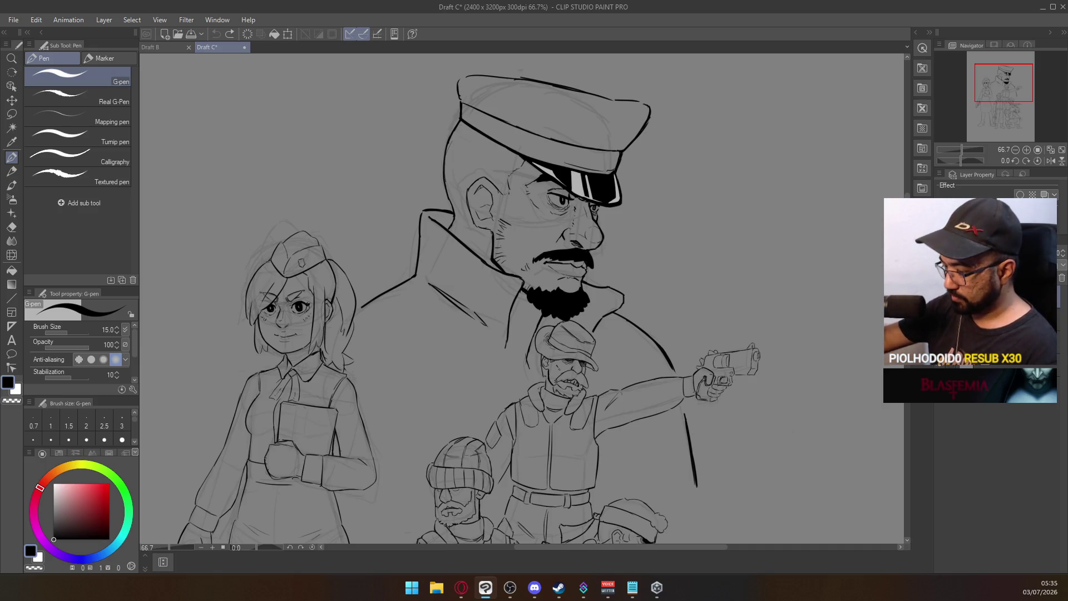
{"action": "left_click_drag", "start_coordinate": [515, 374], "coordinate": [539, 304]}
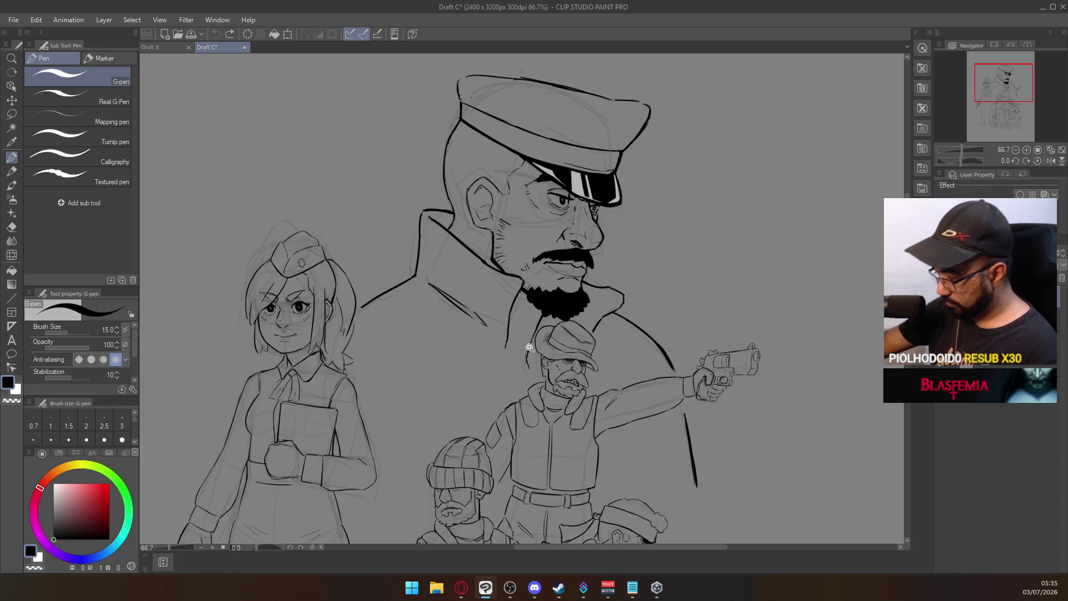
{"action": "scroll", "coordinate": [531, 339], "scroll_direction": "up", "scroll_amount": 3}
{"action": "key", "text": "e"}
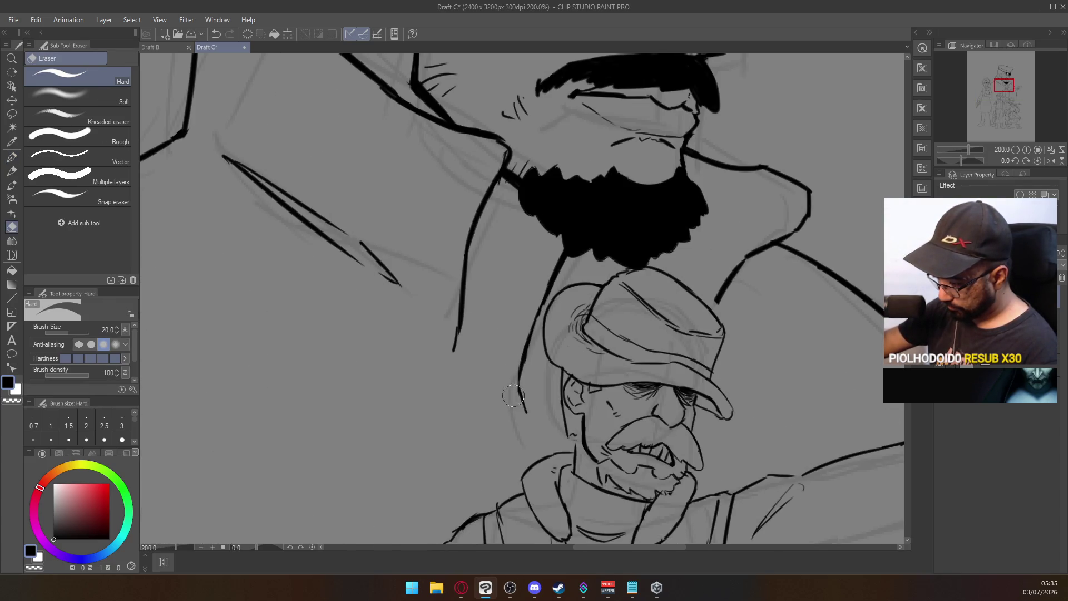
Step: Redraw the officer's coat collar line left of the hat with the G-pen, retrying with undo
{"action": "left_click", "coordinate": [11, 158]}
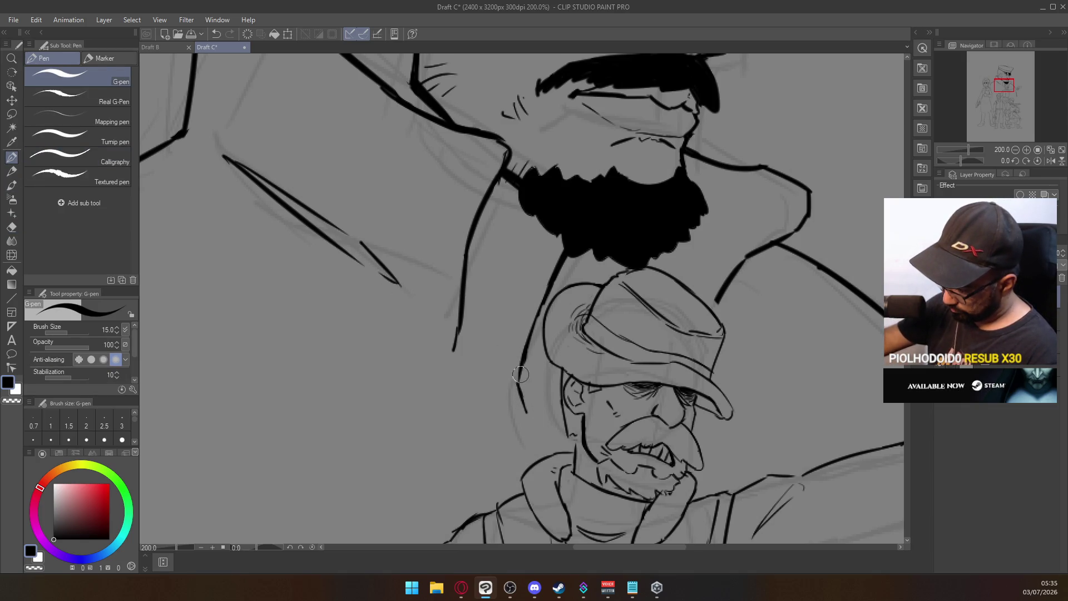
{"action": "mouse_move", "coordinate": [526, 409]}
{"action": "left_mouse_down"}
{"action": "mouse_move", "coordinate": [518, 379]}
{"action": "mouse_move", "coordinate": [530, 334]}
{"action": "left_mouse_up"}
{"action": "key", "text": "ctrl+z"}
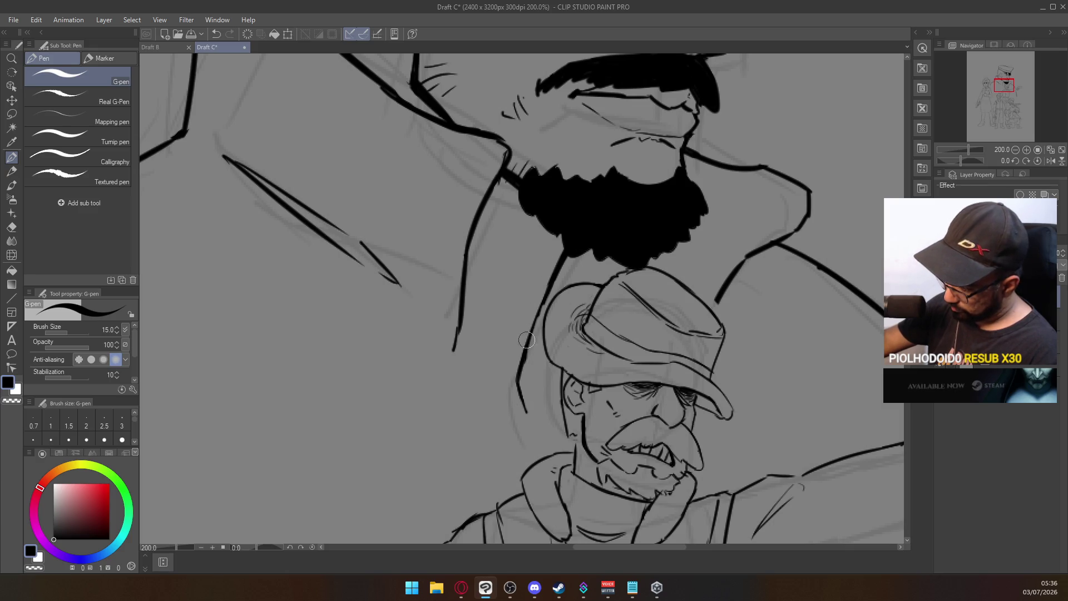
{"action": "left_click_drag", "start_coordinate": [524, 363], "coordinate": [560, 278]}
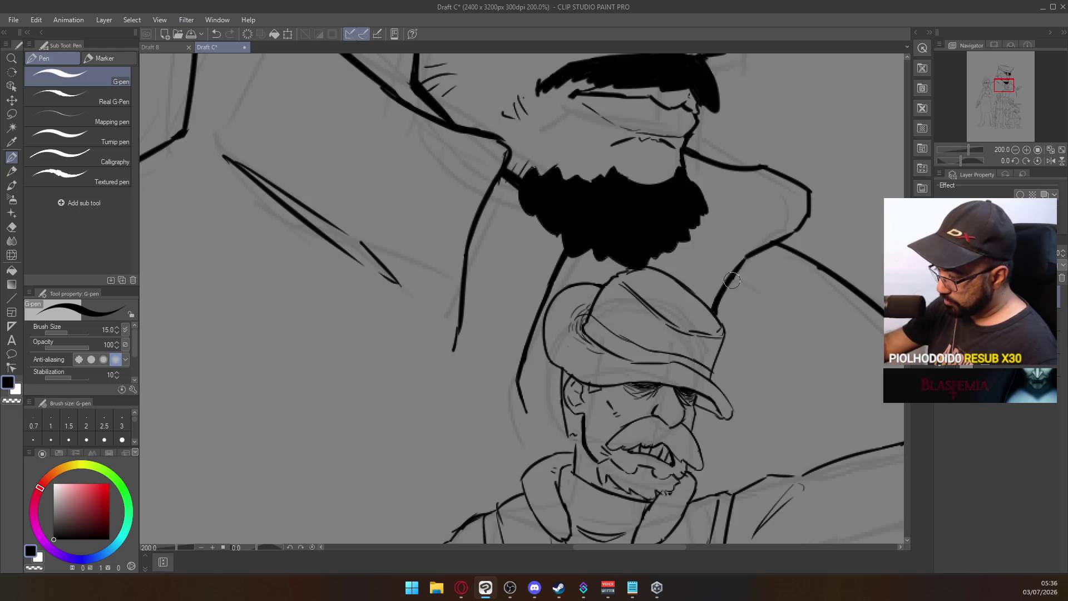
{"action": "key", "text": "ctrl+z"}
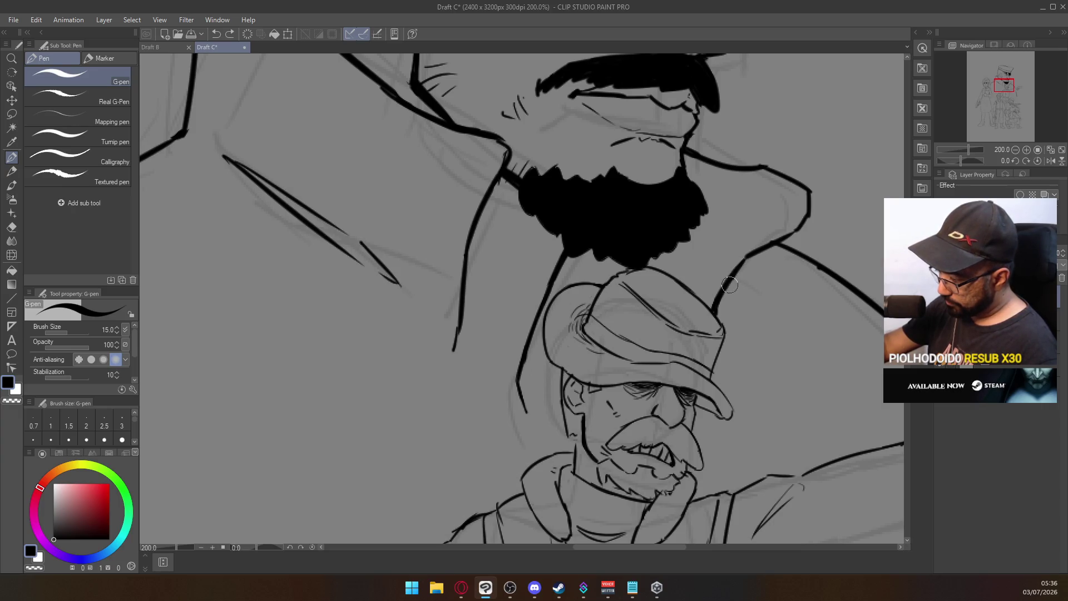
Step: Redraw the officer's shoulder line and the stroke where neck meets shoulder
{"action": "left_click_drag", "start_coordinate": [719, 295], "coordinate": [750, 250]}
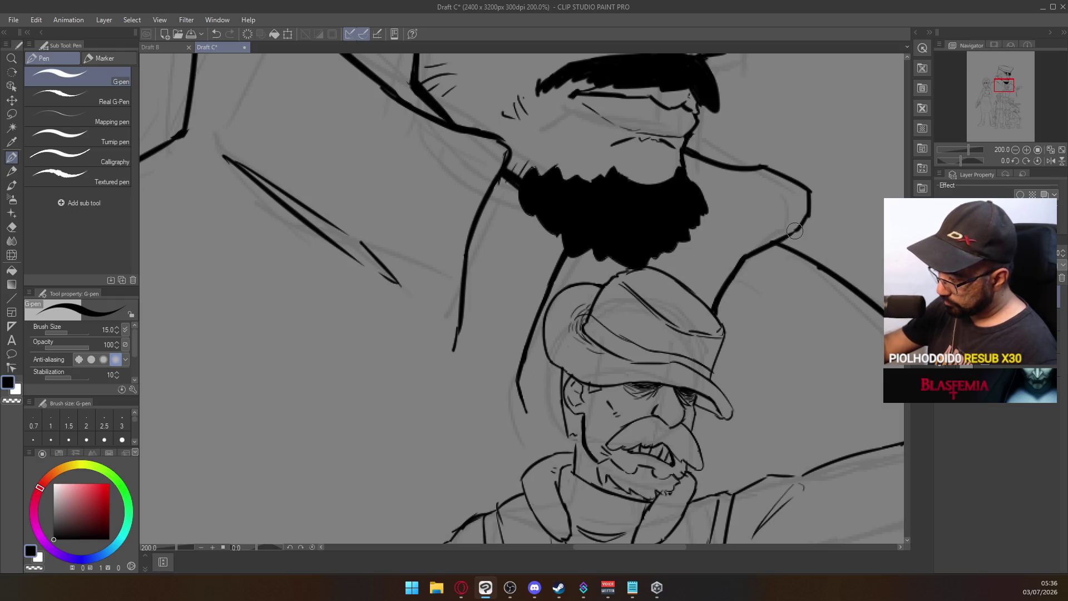
{"action": "mouse_move", "coordinate": [778, 247]}
{"action": "left_mouse_down"}
{"action": "mouse_move", "coordinate": [811, 219]}
{"action": "mouse_move", "coordinate": [790, 238]}
{"action": "mouse_move", "coordinate": [818, 196]}
{"action": "mouse_move", "coordinate": [802, 227]}
{"action": "left_mouse_up"}
{"action": "key", "text": "ctrl+z"}
{"action": "key", "text": "ctrl+z"}
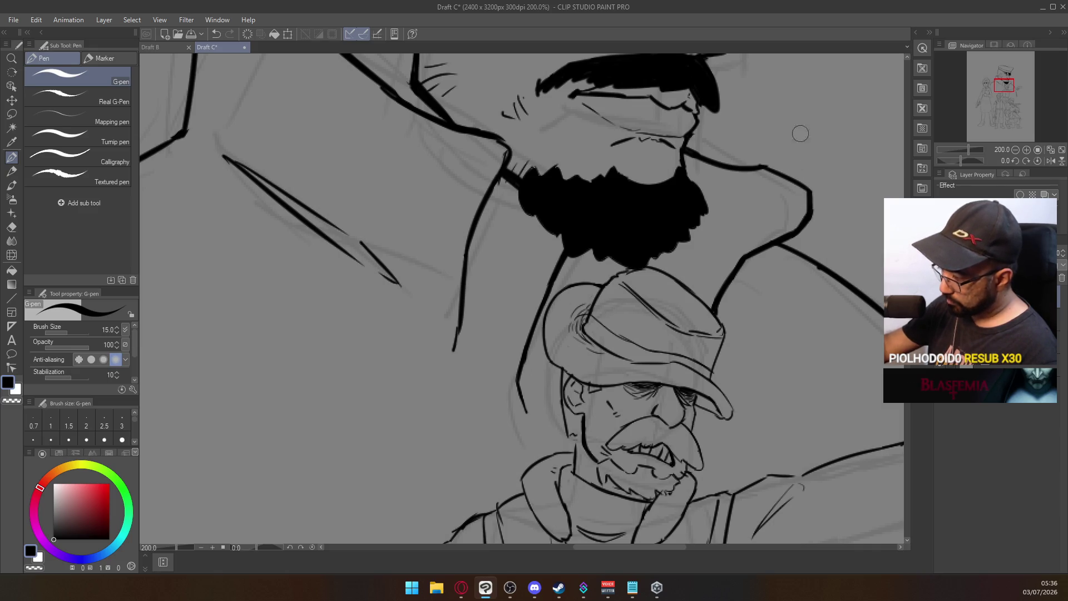
{"action": "scroll", "coordinate": [809, 221], "scroll_direction": "down", "scroll_amount": 5}
Step: Frame the whole soldier group, save Draft C, then visit Discord, Opera and OBS before returning
{"action": "left_click_drag", "start_coordinate": [765, 283], "coordinate": [683, 238]}
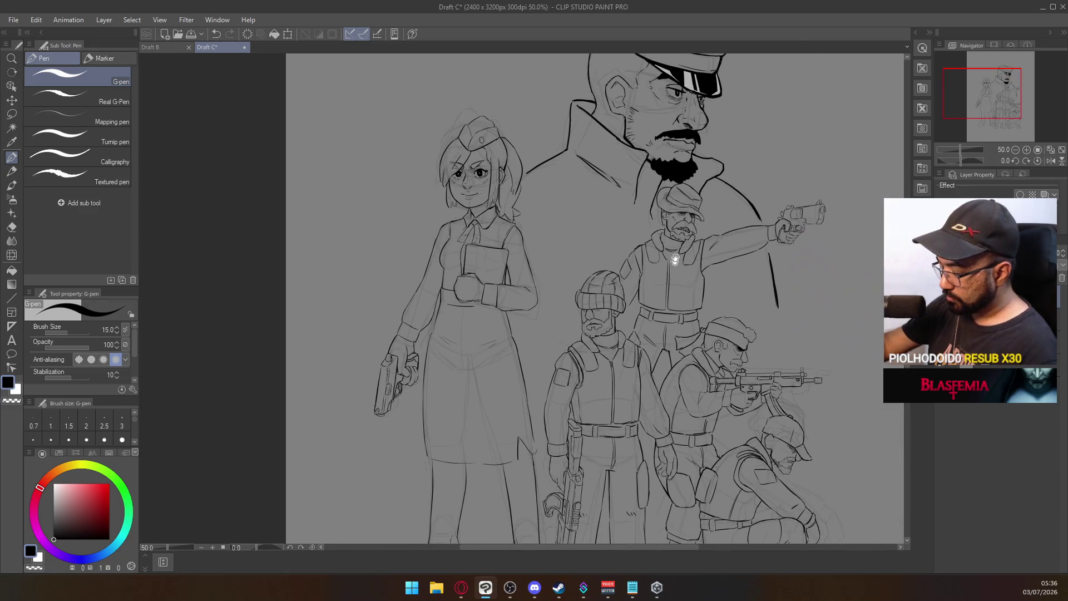
{"action": "key", "text": "ctrl+s"}
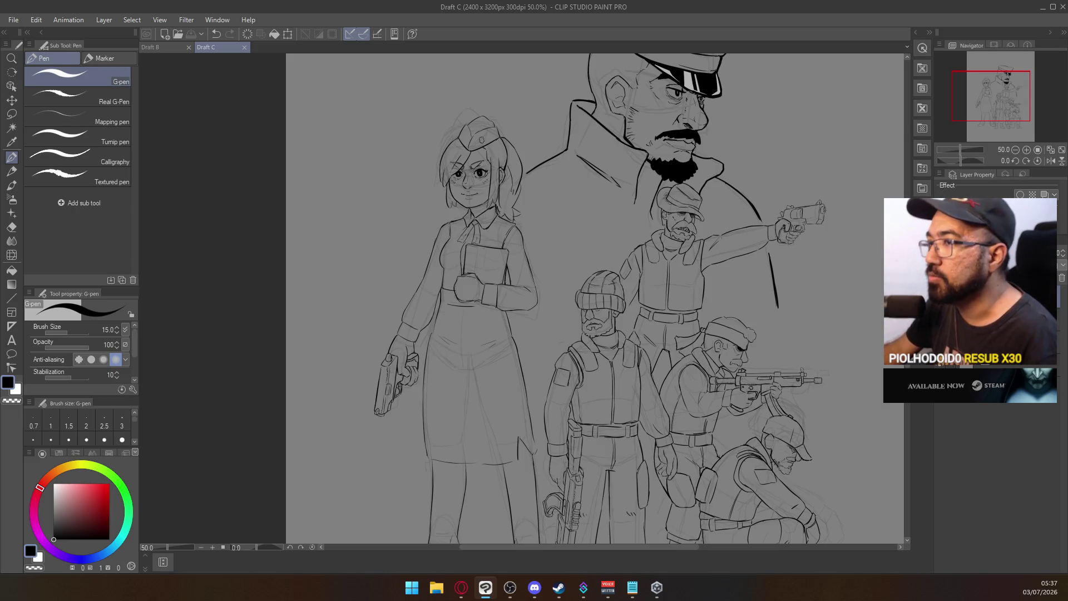
{"action": "key", "text": "alt+Tab"}
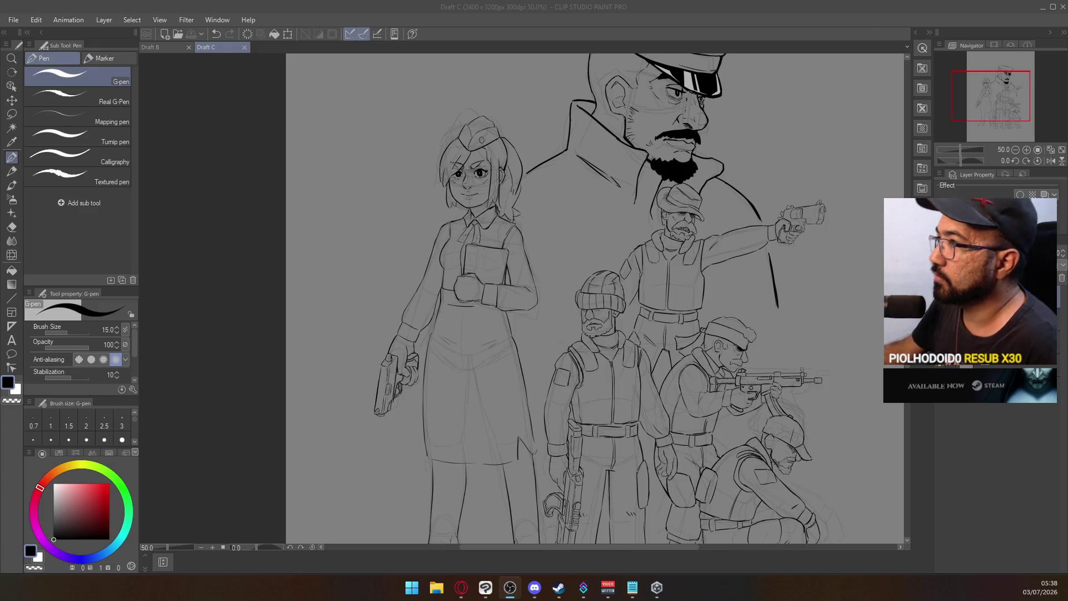
{"action": "key", "text": "alt+Tab"}
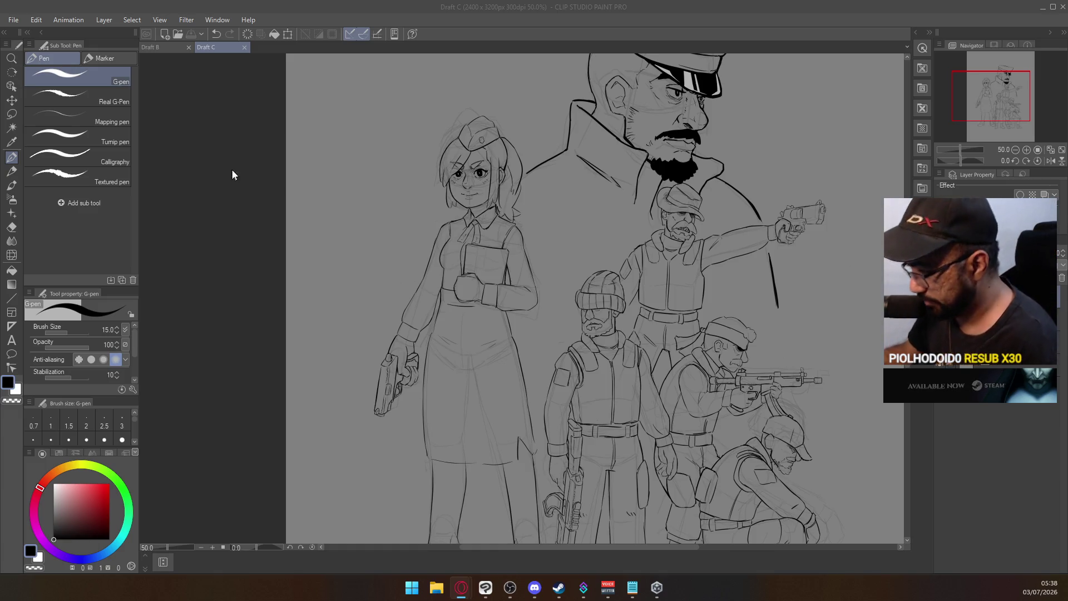
{"action": "key", "text": "alt+Tab"}
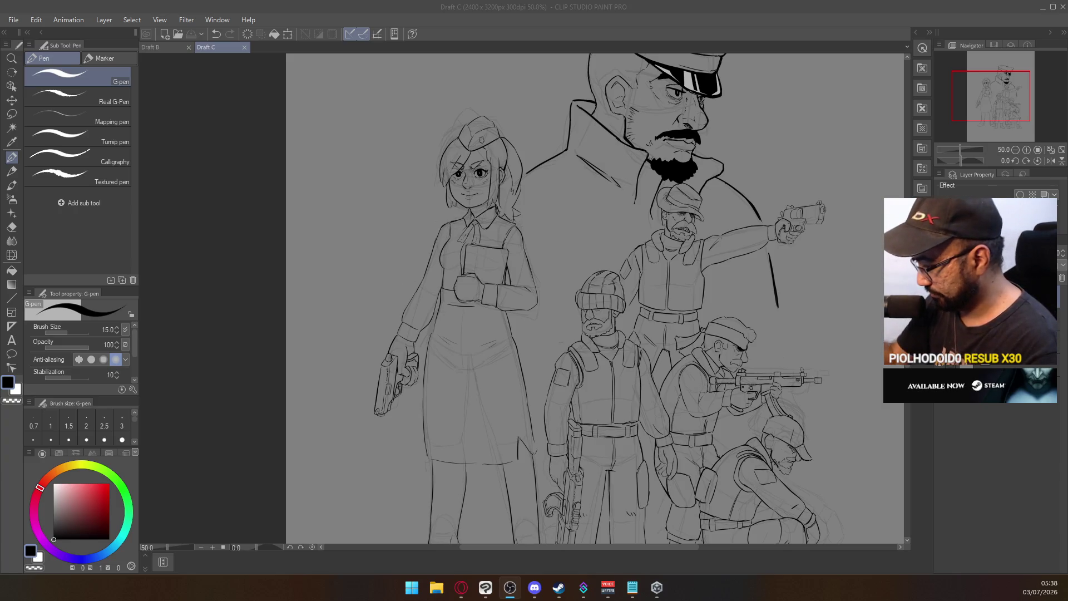
{"action": "left_click_drag", "start_coordinate": [737, 298], "coordinate": [763, 271]}
Step: Zoom to 200% on the vest soldier's belt and try a G-pen stroke at its left end
{"action": "key", "text": "ctrl+z"}
{"action": "scroll", "coordinate": [662, 301], "scroll_direction": "up", "scroll_amount": 5}
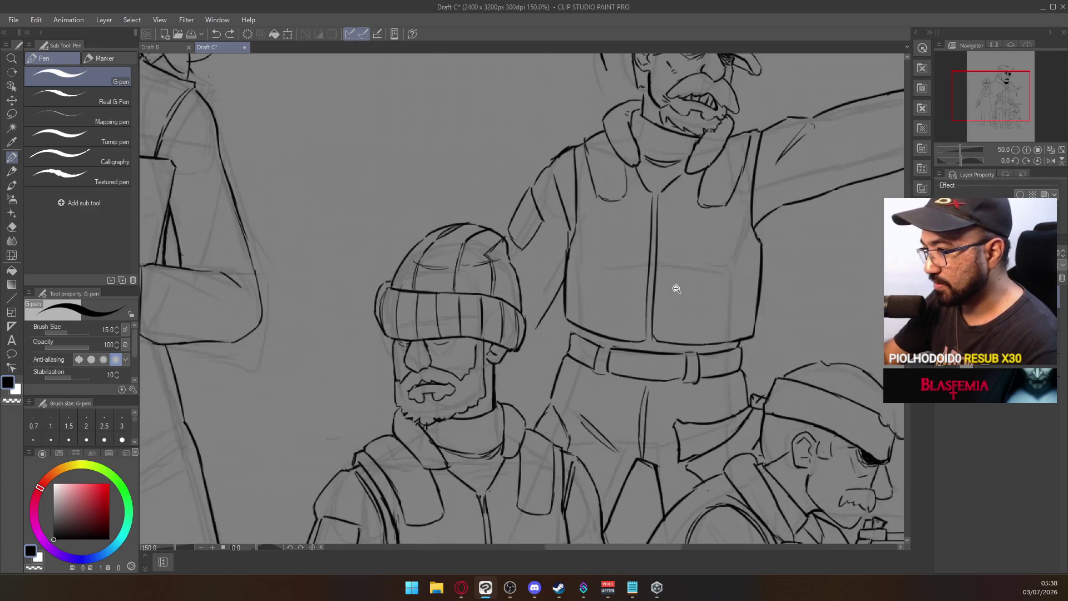
{"action": "left_click_drag", "start_coordinate": [657, 374], "coordinate": [638, 228]}
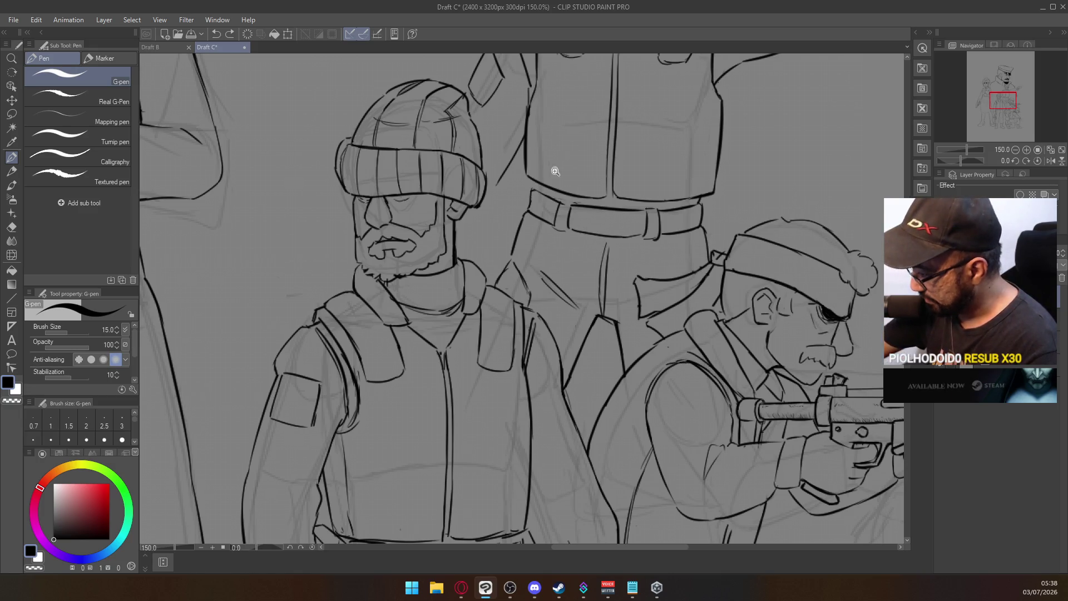
{"action": "scroll", "coordinate": [517, 182], "scroll_direction": "up", "scroll_amount": 1}
{"action": "left_click_drag", "start_coordinate": [520, 192], "coordinate": [525, 183]}
{"action": "key", "text": "ctrl+z"}
{"action": "key", "text": "ctrl+z"}
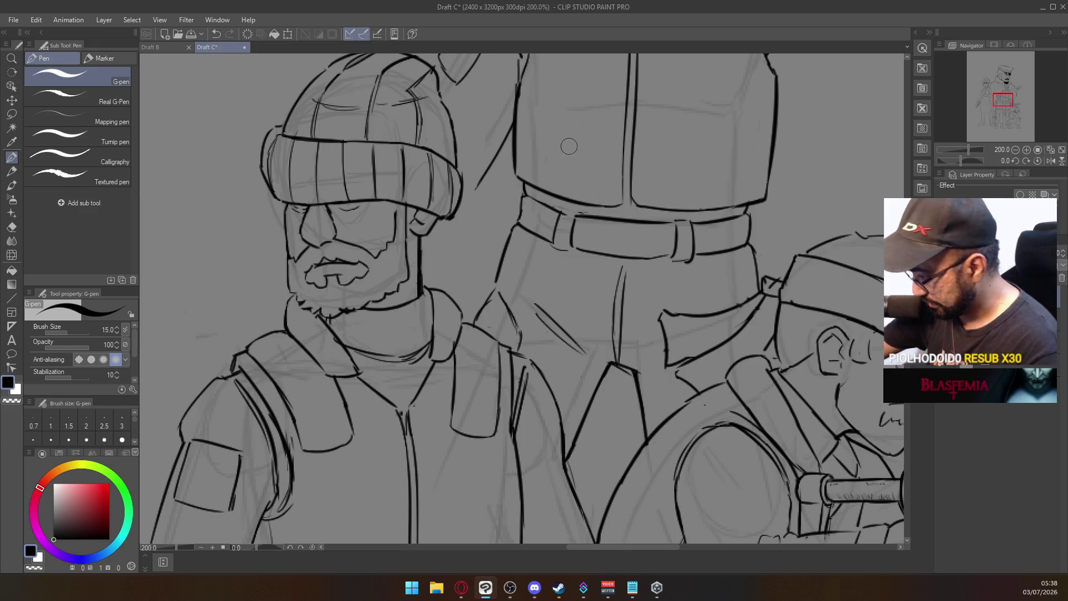
Step: Erase stray sketch lines at the torso's right edge and re-ink the vest's bottom edge
{"action": "key", "text": "e"}
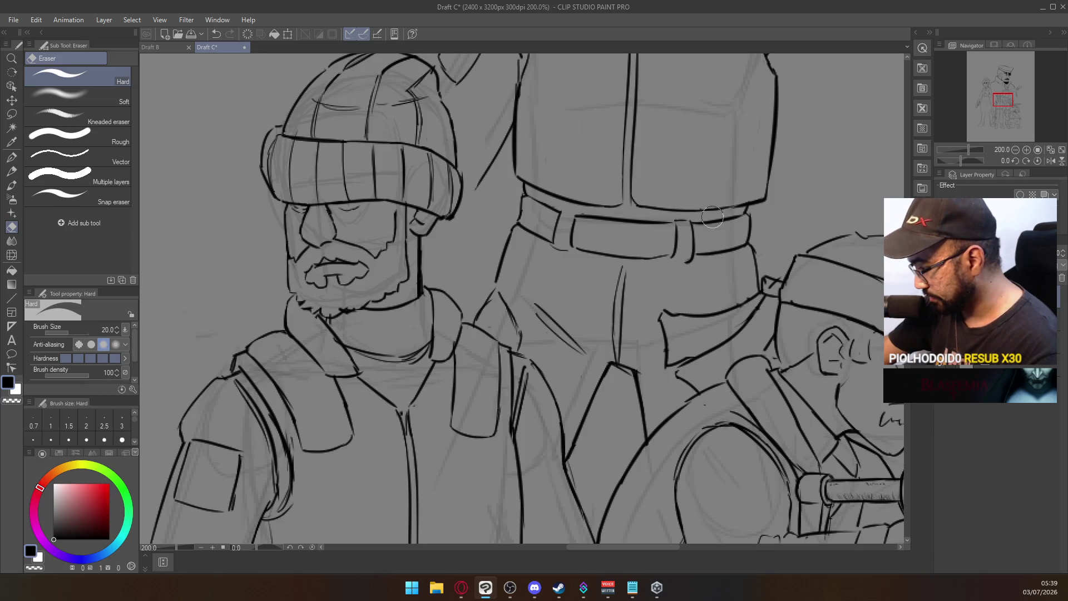
{"action": "left_click_drag", "start_coordinate": [756, 183], "coordinate": [741, 172]}
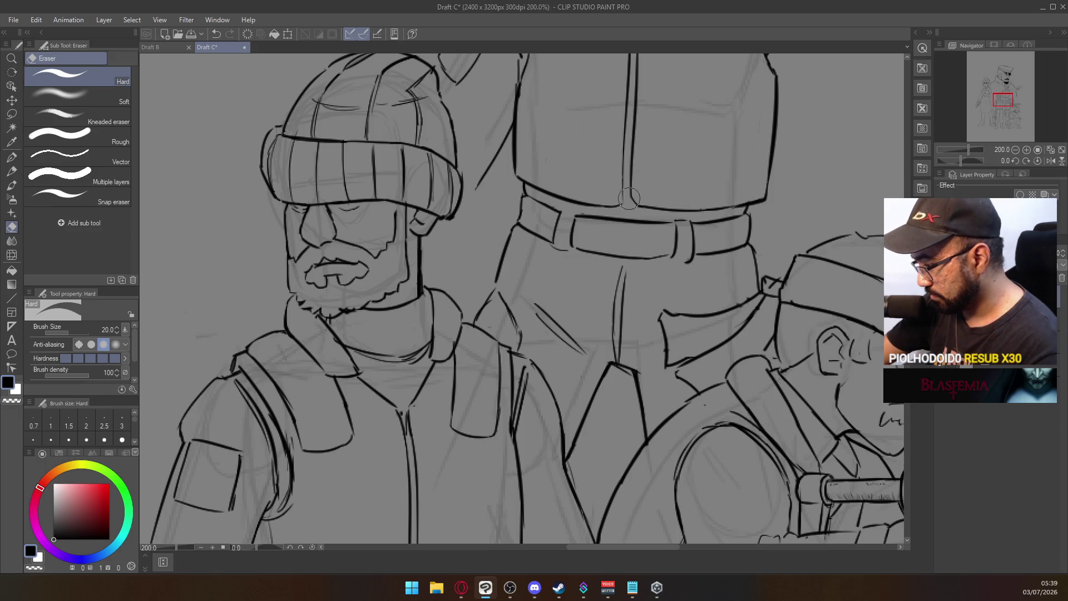
{"action": "left_click_drag", "start_coordinate": [675, 175], "coordinate": [623, 283]}
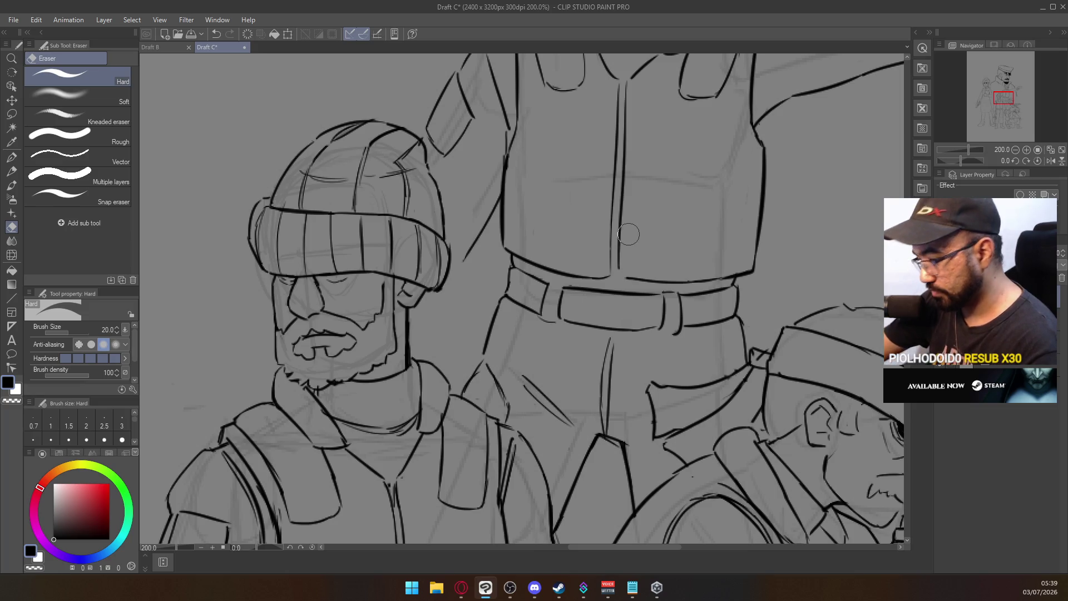
{"action": "key", "text": "p"}
{"action": "mouse_move", "coordinate": [618, 269]}
{"action": "left_mouse_down"}
{"action": "mouse_move", "coordinate": [629, 278]}
{"action": "mouse_move", "coordinate": [611, 244]}
{"action": "left_mouse_up"}
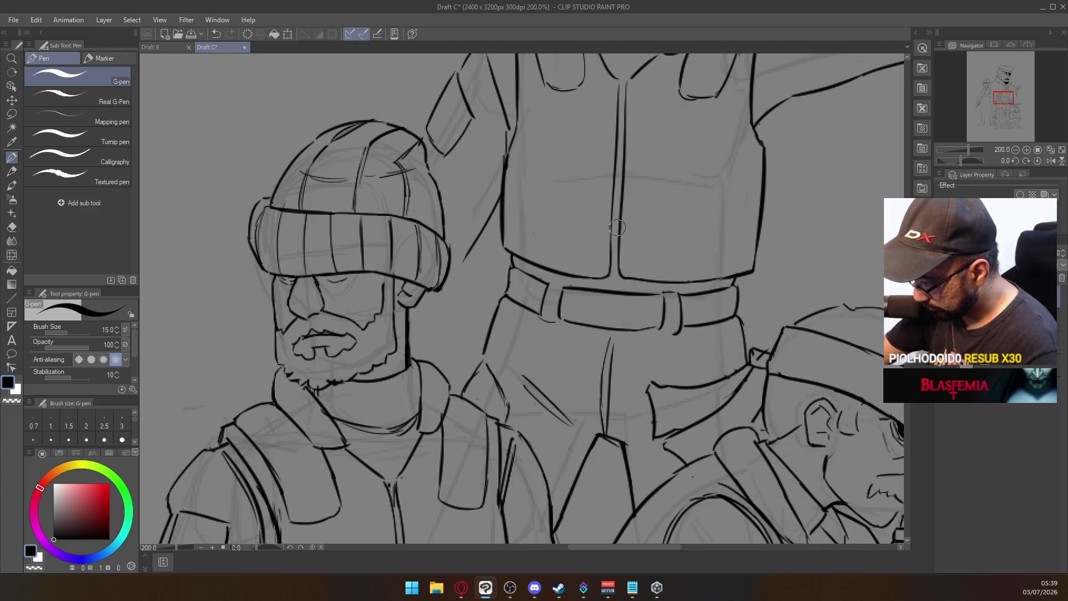
{"action": "scroll", "coordinate": [624, 200], "scroll_direction": "up", "scroll_amount": 4}
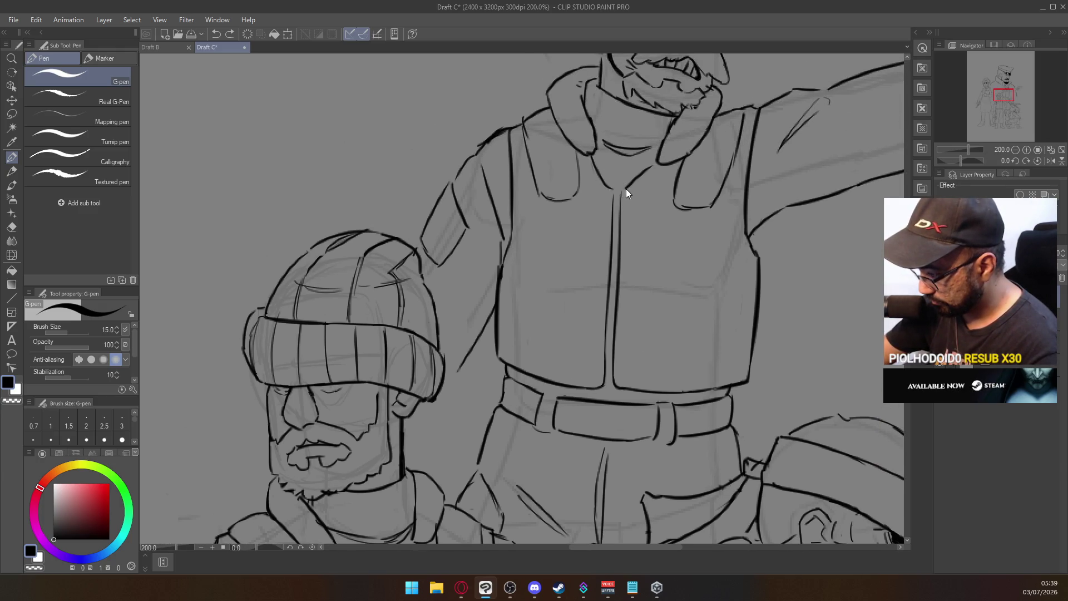
Step: Draw the vest's centre line down from the collar, retrying with undo, and trim its top end
{"action": "left_click_drag", "start_coordinate": [617, 207], "coordinate": [623, 192]}
{"action": "key", "text": "ctrl+z"}
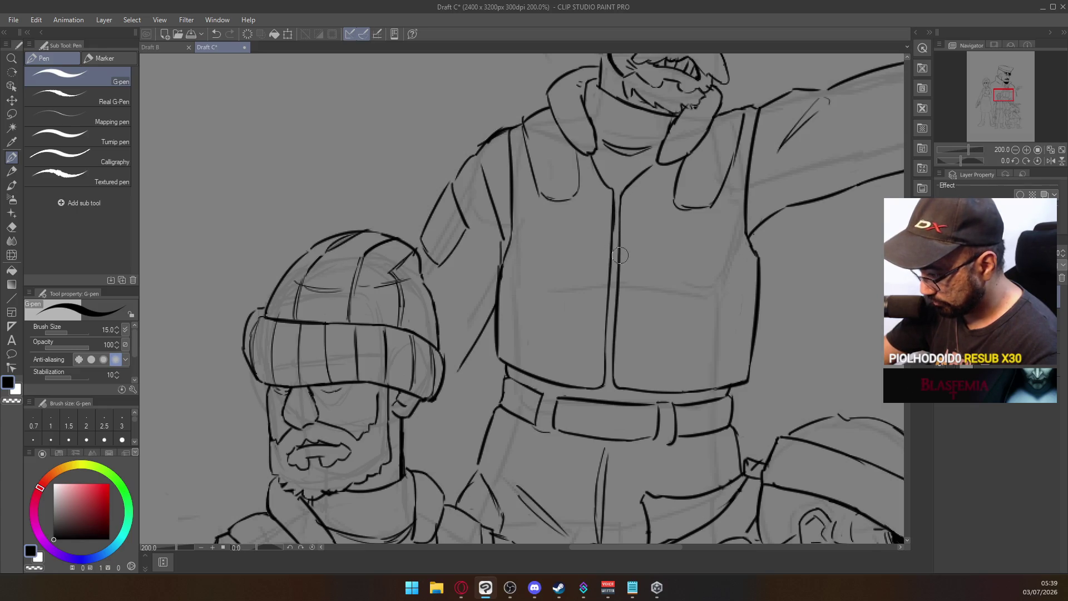
{"action": "key", "text": "ctrl+z"}
{"action": "left_click_drag", "start_coordinate": [614, 191], "coordinate": [615, 248]}
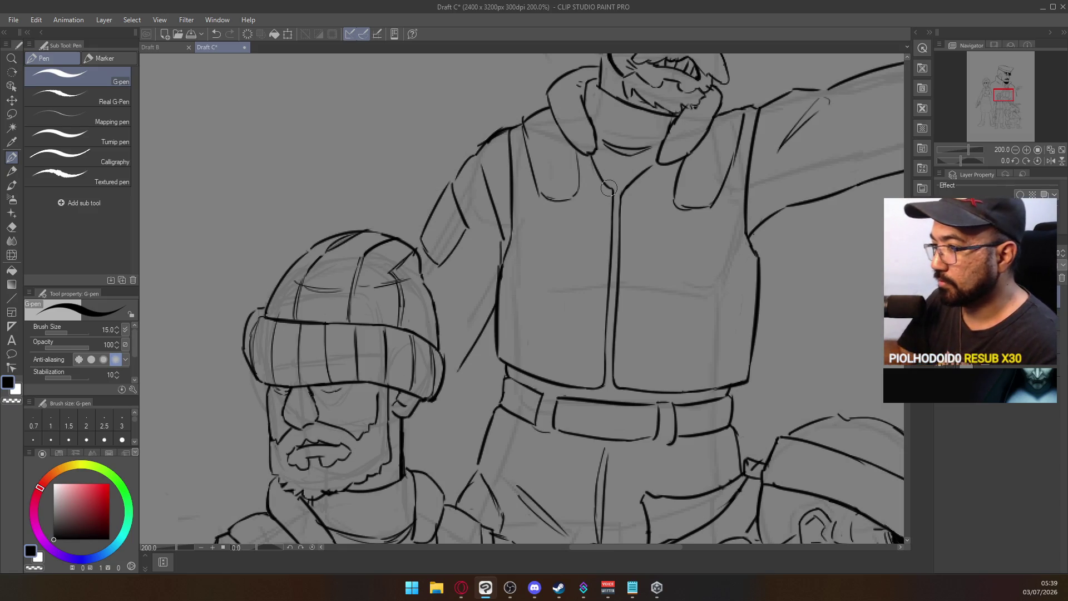
{"action": "key", "text": "e"}
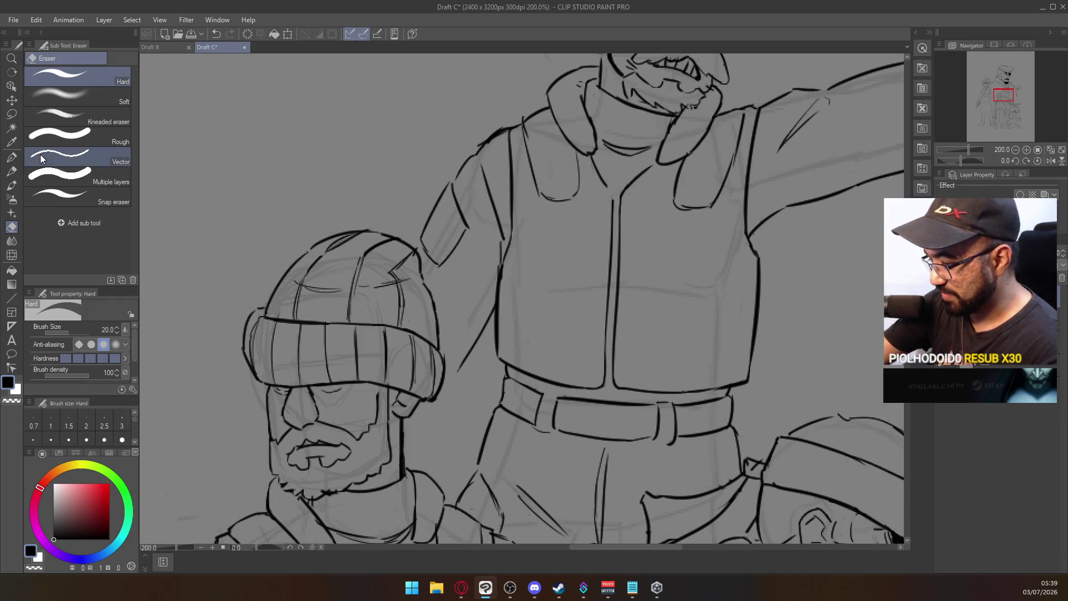
{"action": "left_click", "coordinate": [10, 154]}
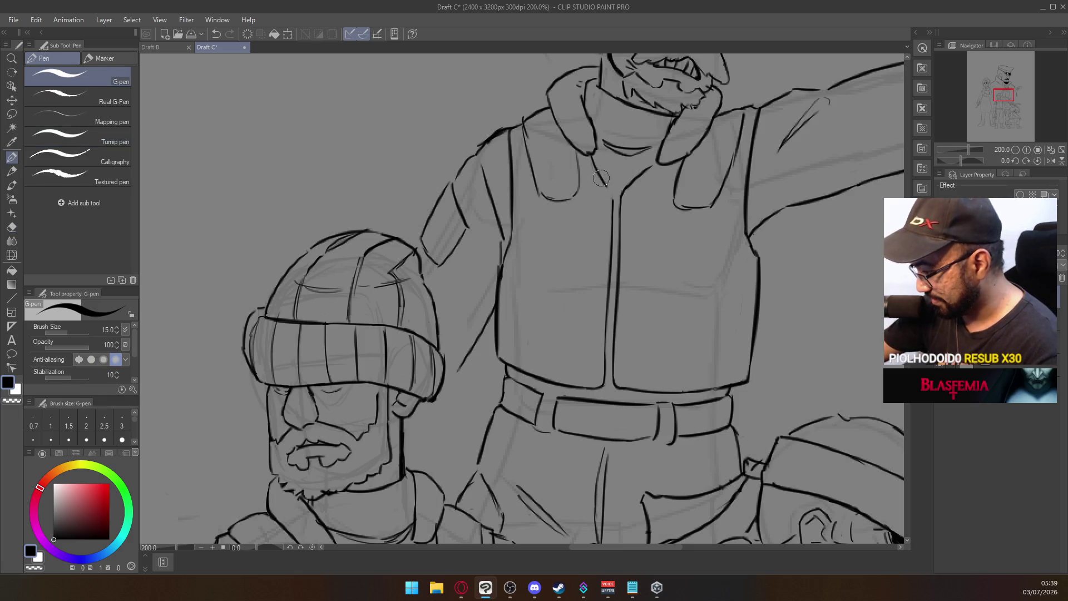